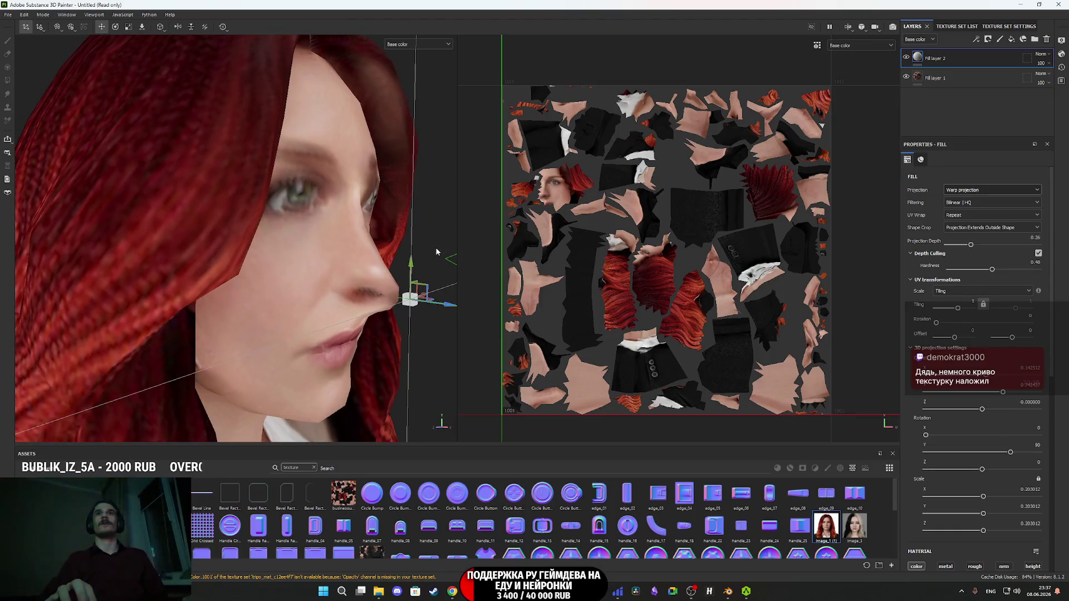
- Raise Projection Depth from 0.26 to about 0.4 and slightly shrink the projection's Scale X/Y
{"action": "scroll", "coordinate": [473, 240], "scroll_direction": "up", "scroll_amount": 1}
{"action": "scroll", "coordinate": [358, 225], "scroll_direction": "up", "scroll_amount": 2}
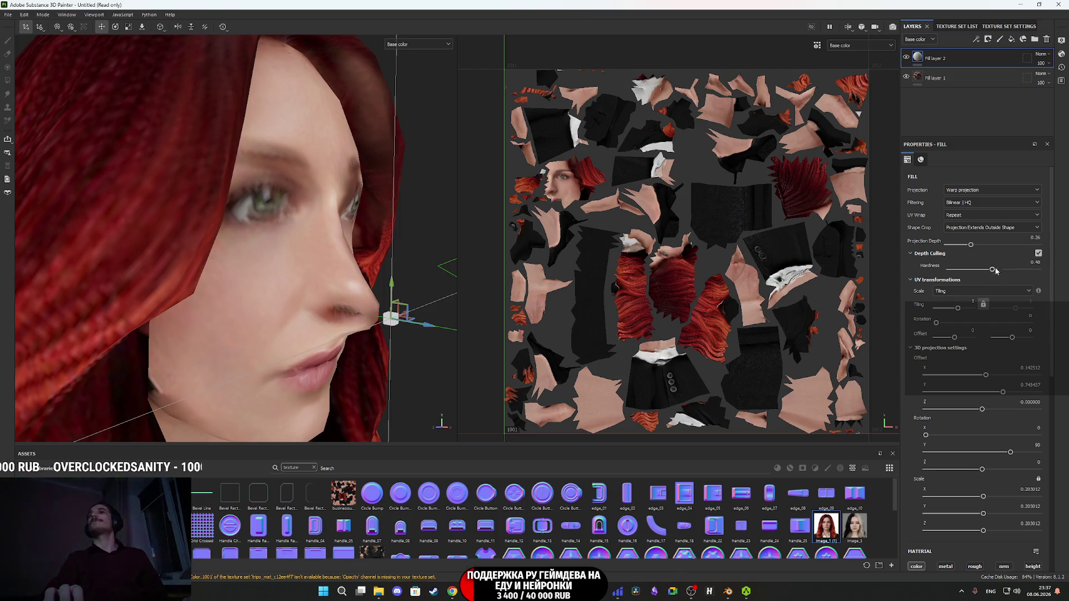
{"action": "left_click_drag", "start_coordinate": [971, 246], "coordinate": [982, 247]}
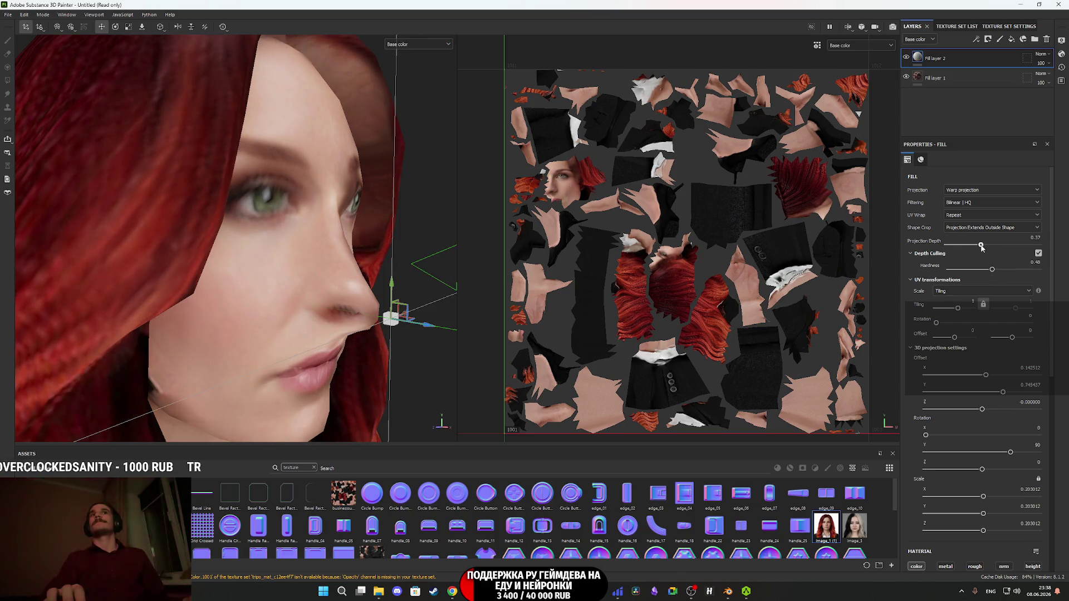
{"action": "left_click_drag", "start_coordinate": [390, 250], "coordinate": [291, 255]}
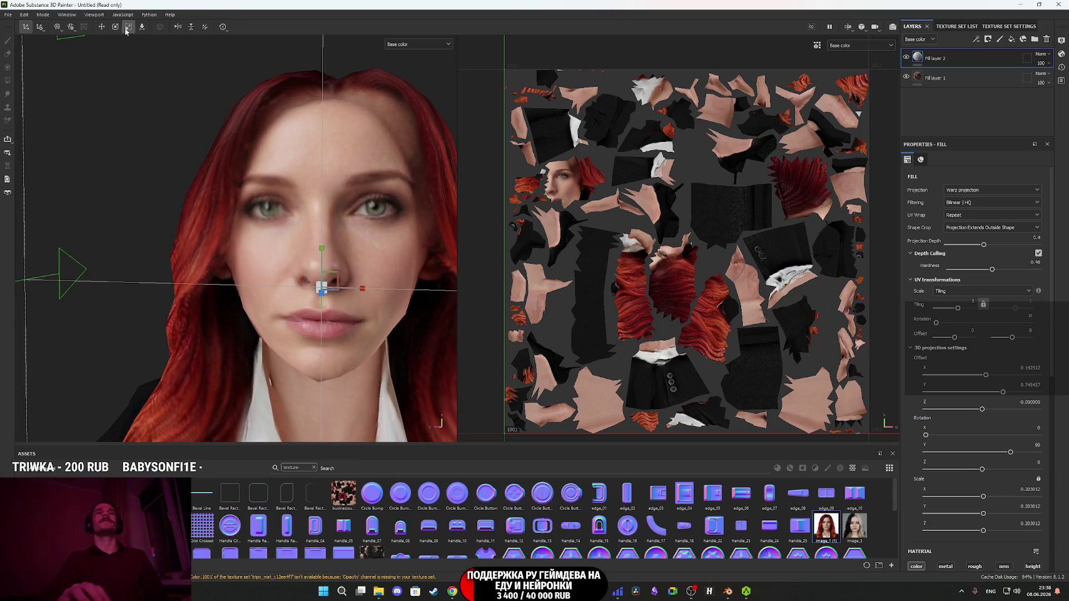
{"action": "mouse_move", "coordinate": [324, 282]}
{"action": "left_mouse_down"}
{"action": "mouse_move", "coordinate": [255, 293]}
{"action": "mouse_move", "coordinate": [311, 235]}
{"action": "mouse_move", "coordinate": [357, 293]}
{"action": "mouse_move", "coordinate": [263, 286]}
{"action": "mouse_move", "coordinate": [310, 282]}
{"action": "left_mouse_up"}
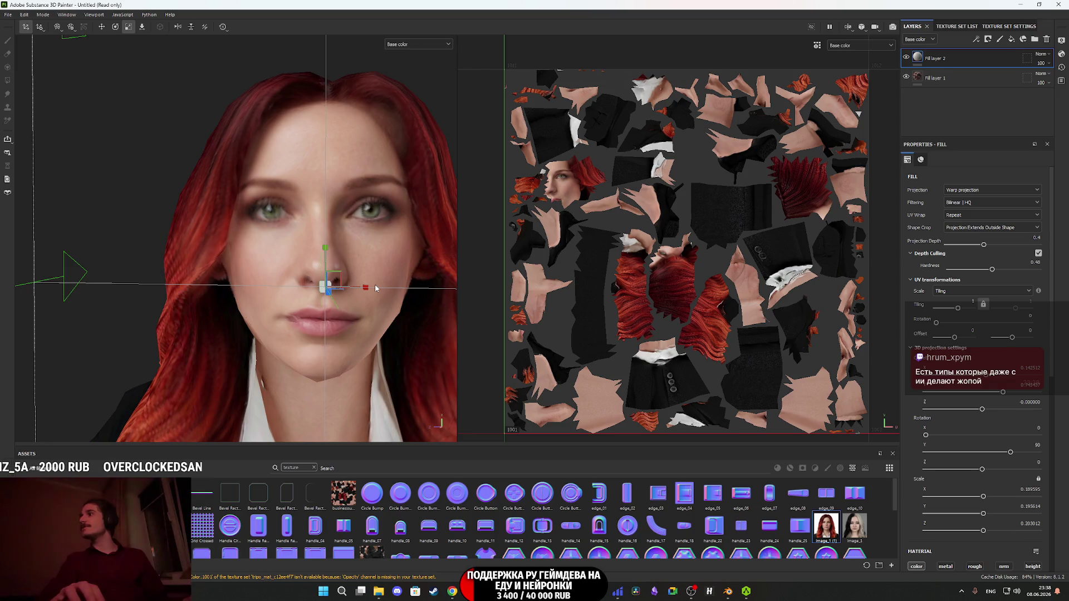
- Orbit around the head, jacket and skirt to check how the face projection fits
{"action": "mouse_move", "coordinate": [375, 321]}
{"action": "left_mouse_down"}
{"action": "mouse_move", "coordinate": [427, 306]}
{"action": "mouse_move", "coordinate": [420, 294]}
{"action": "mouse_move", "coordinate": [378, 292]}
{"action": "mouse_move", "coordinate": [325, 311]}
{"action": "mouse_move", "coordinate": [355, 333]}
{"action": "mouse_move", "coordinate": [239, 313]}
{"action": "mouse_move", "coordinate": [293, 325]}
{"action": "mouse_move", "coordinate": [336, 315]}
{"action": "left_mouse_up"}
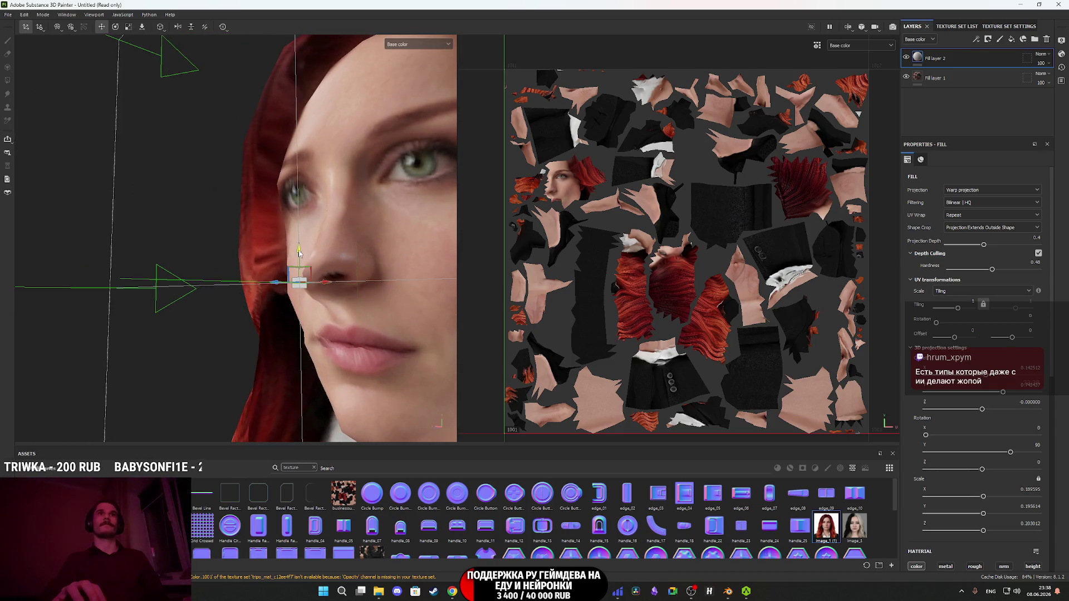
{"action": "mouse_move", "coordinate": [304, 265]}
{"action": "left_mouse_down"}
{"action": "mouse_move", "coordinate": [425, 252]}
{"action": "mouse_move", "coordinate": [368, 268]}
{"action": "mouse_move", "coordinate": [412, 296]}
{"action": "mouse_move", "coordinate": [262, 304]}
{"action": "mouse_move", "coordinate": [328, 296]}
{"action": "left_mouse_up"}
{"action": "scroll", "coordinate": [412, 297], "scroll_direction": "down", "scroll_amount": 2}
{"action": "scroll", "coordinate": [412, 297], "scroll_direction": "down", "scroll_amount": 4}
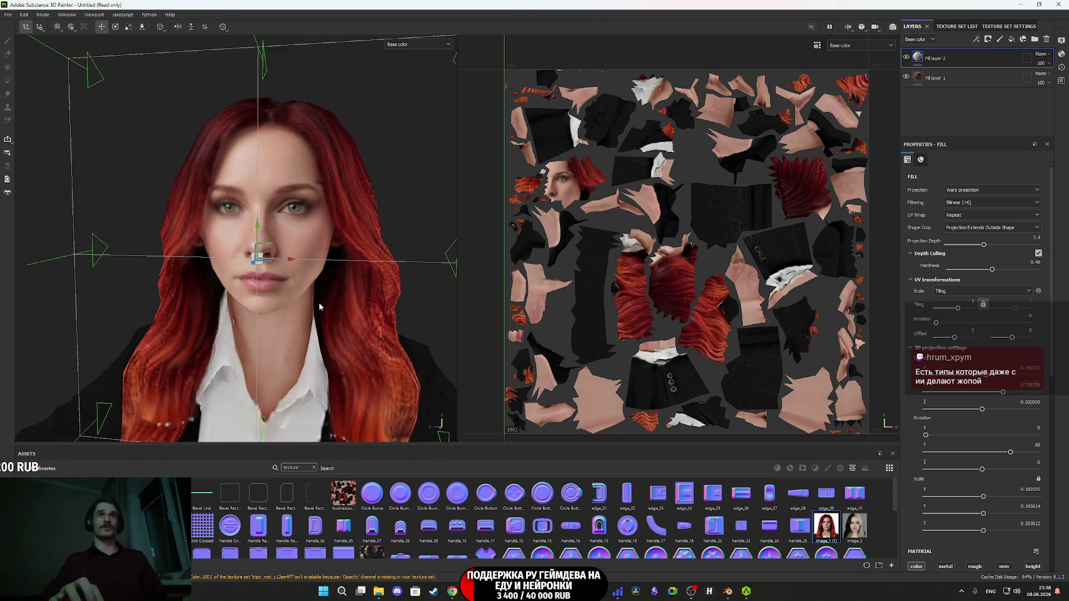
{"action": "scroll", "coordinate": [340, 312], "scroll_direction": "up", "scroll_amount": 4}
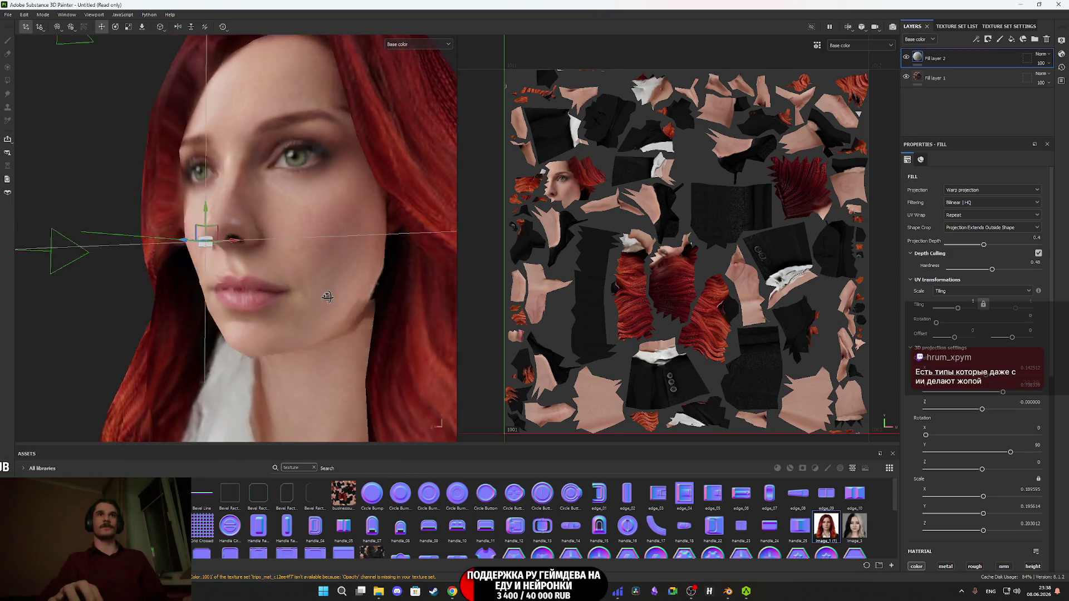
{"action": "scroll", "coordinate": [328, 297], "scroll_direction": "down", "scroll_amount": 4}
{"action": "scroll", "coordinate": [293, 232], "scroll_direction": "up", "scroll_amount": 3}
{"action": "left_click_drag", "start_coordinate": [293, 233], "coordinate": [280, 172]}
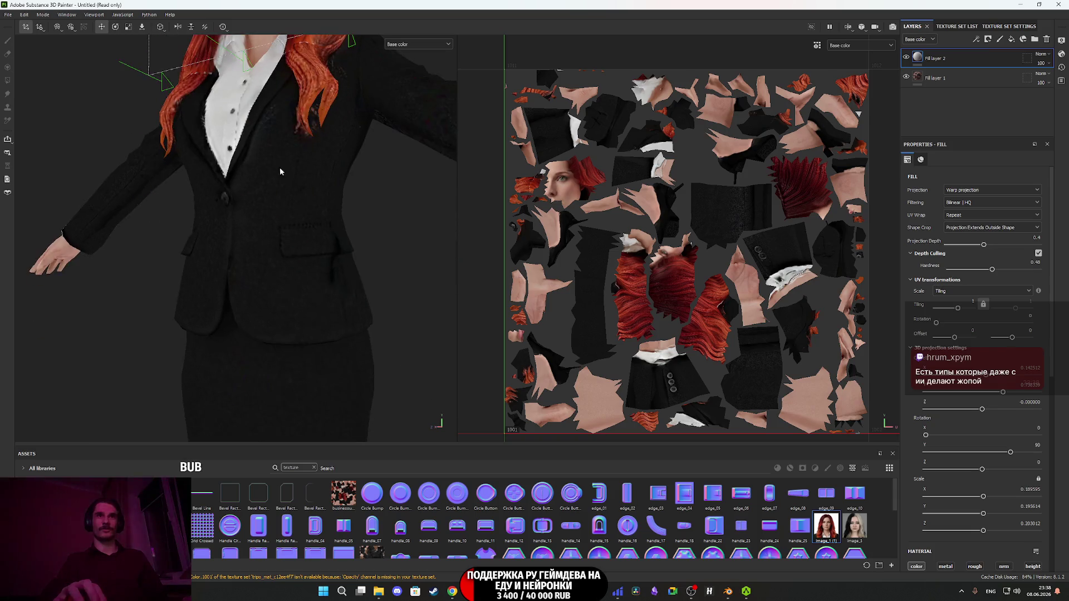
{"action": "scroll", "coordinate": [280, 171], "scroll_direction": "down", "scroll_amount": 3}
{"action": "mouse_move", "coordinate": [327, 286]}
{"action": "left_mouse_down"}
{"action": "mouse_move", "coordinate": [292, 265]}
{"action": "mouse_move", "coordinate": [286, 281]}
{"action": "mouse_move", "coordinate": [295, 185]}
{"action": "mouse_move", "coordinate": [401, 167]}
{"action": "mouse_move", "coordinate": [451, 382]}
{"action": "mouse_move", "coordinate": [440, 261]}
{"action": "mouse_move", "coordinate": [427, 299]}
{"action": "mouse_move", "coordinate": [395, 188]}
{"action": "mouse_move", "coordinate": [327, 184]}
{"action": "mouse_move", "coordinate": [468, 191]}
{"action": "mouse_move", "coordinate": [282, 299]}
{"action": "mouse_move", "coordinate": [213, 187]}
{"action": "mouse_move", "coordinate": [136, 191]}
{"action": "mouse_move", "coordinate": [275, 302]}
{"action": "mouse_move", "coordinate": [231, 258]}
{"action": "mouse_move", "coordinate": [88, 270]}
{"action": "mouse_move", "coordinate": [339, 253]}
{"action": "mouse_move", "coordinate": [305, 140]}
{"action": "mouse_move", "coordinate": [291, 162]}
{"action": "mouse_move", "coordinate": [279, 266]}
{"action": "mouse_move", "coordinate": [268, 272]}
{"action": "mouse_move", "coordinate": [320, 299]}
{"action": "mouse_move", "coordinate": [312, 312]}
{"action": "left_mouse_up"}
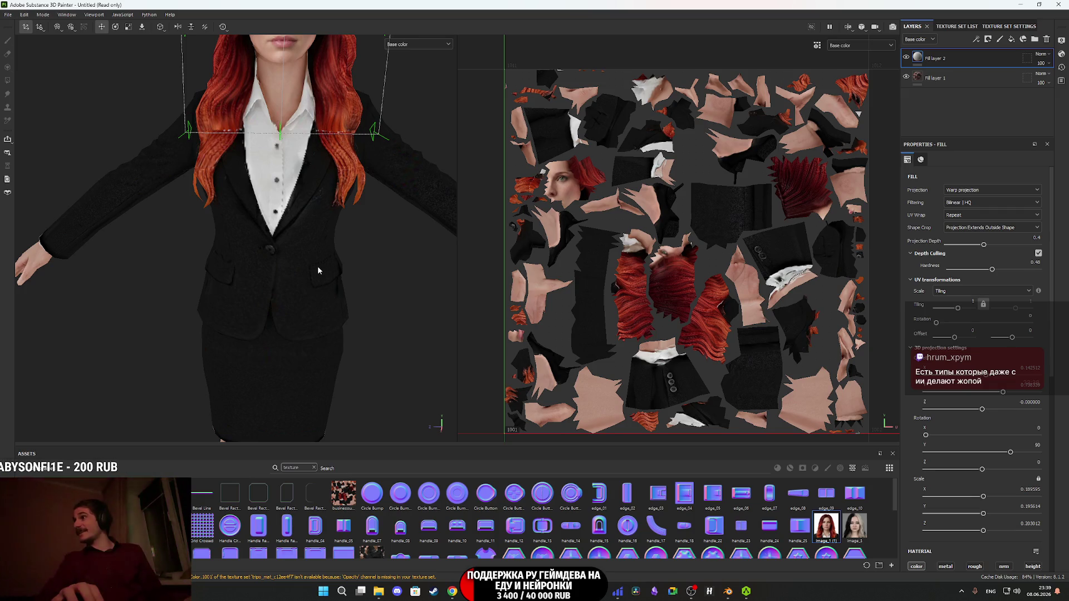
{"action": "left_click_drag", "start_coordinate": [294, 213], "coordinate": [332, 225]}
{"action": "scroll", "coordinate": [332, 224], "scroll_direction": "up", "scroll_amount": 5}
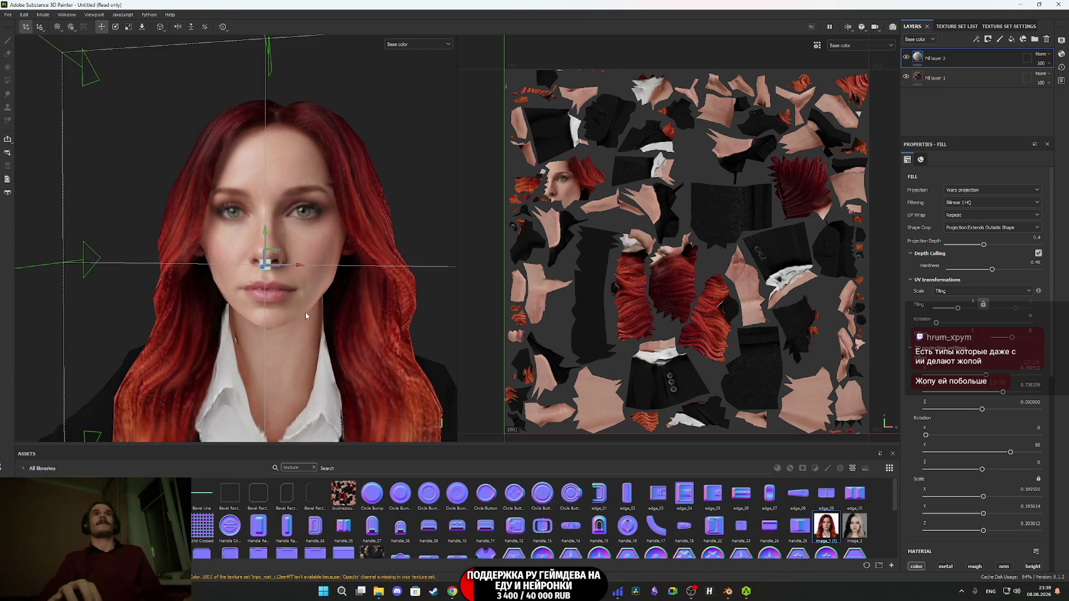
- Toggle Fill layer 2 off and on to compare, then raise Projection Depth to about 0.53
{"action": "left_click", "coordinate": [907, 58]}
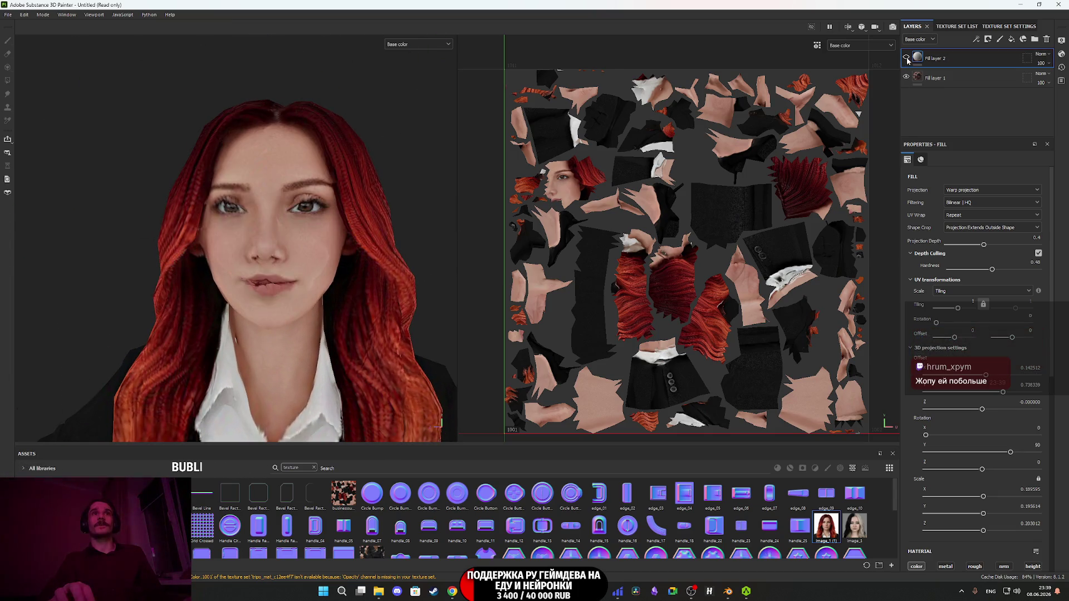
{"action": "left_click", "coordinate": [906, 59]}
{"action": "mouse_move", "coordinate": [332, 247]}
{"action": "left_mouse_down"}
{"action": "mouse_move", "coordinate": [262, 259]}
{"action": "mouse_move", "coordinate": [361, 269]}
{"action": "mouse_move", "coordinate": [336, 279]}
{"action": "mouse_move", "coordinate": [313, 262]}
{"action": "mouse_move", "coordinate": [262, 262]}
{"action": "mouse_move", "coordinate": [315, 292]}
{"action": "mouse_move", "coordinate": [51, 275]}
{"action": "mouse_move", "coordinate": [314, 288]}
{"action": "left_mouse_up"}
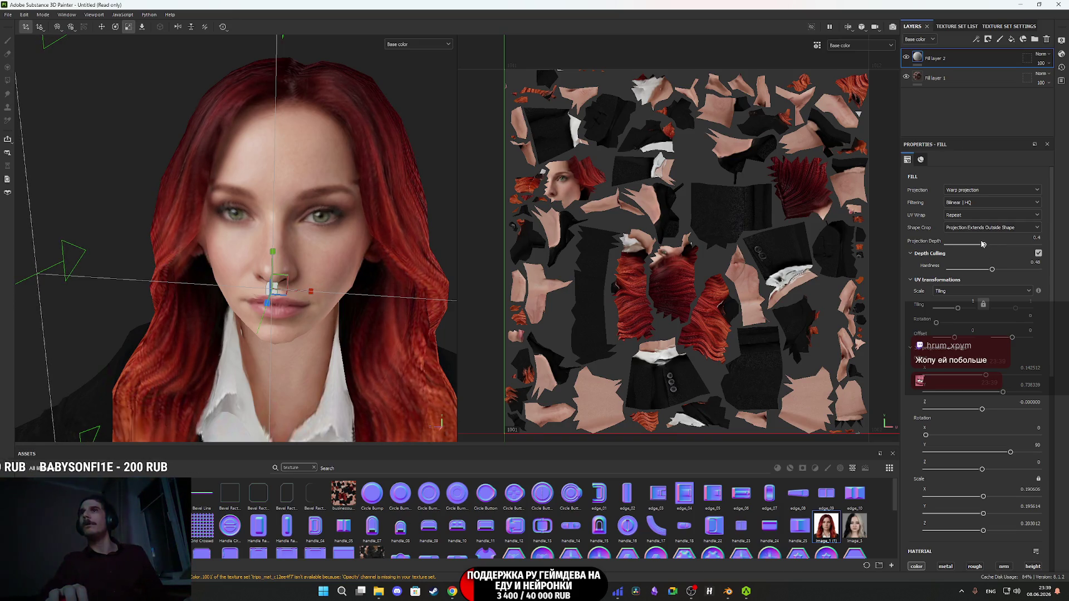
{"action": "left_click_drag", "start_coordinate": [985, 247], "coordinate": [993, 247]}
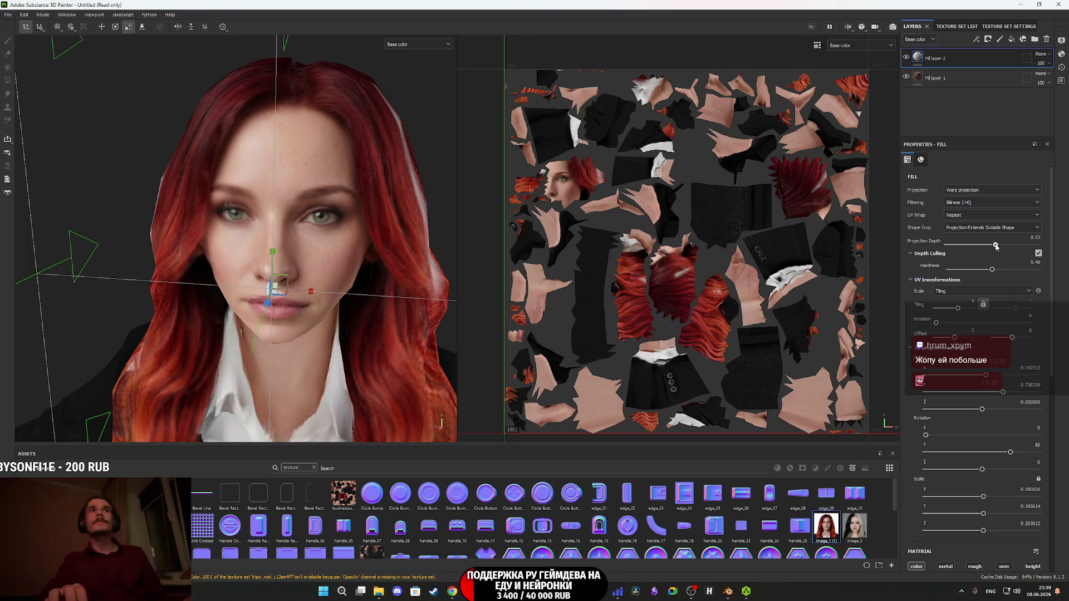
- Inspect the face close up from frontal angles and bring up Fill layer 2's layer options
{"action": "left_click_drag", "start_coordinate": [469, 246], "coordinate": [388, 263]}
{"action": "scroll", "coordinate": [388, 263], "scroll_direction": "up", "scroll_amount": 5}
{"action": "mouse_move", "coordinate": [306, 300]}
{"action": "left_mouse_down"}
{"action": "mouse_move", "coordinate": [325, 313]}
{"action": "mouse_move", "coordinate": [195, 239]}
{"action": "mouse_move", "coordinate": [192, 225]}
{"action": "left_mouse_up"}
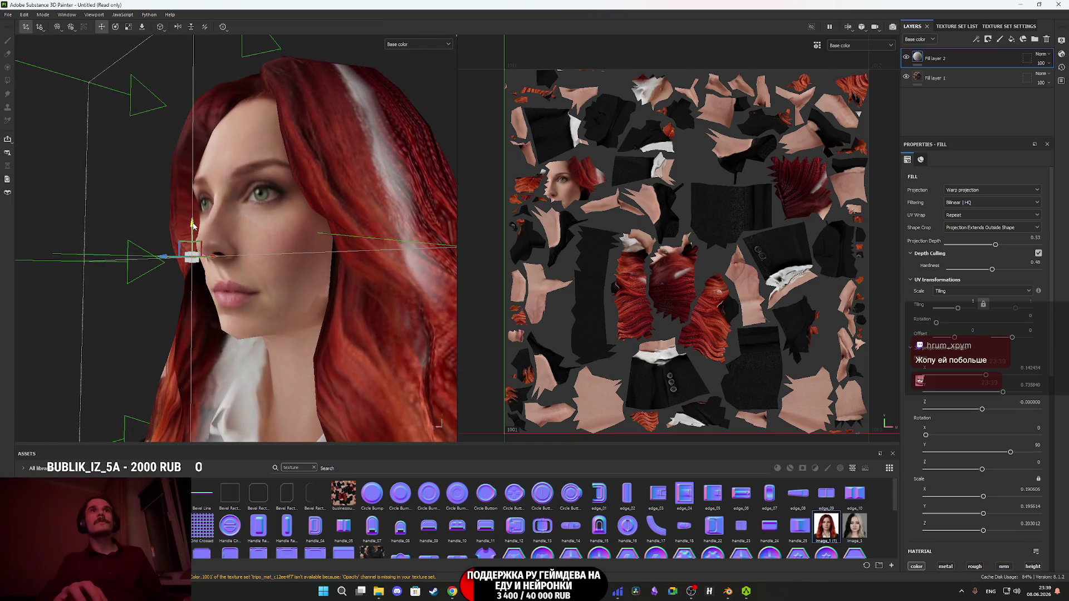
{"action": "mouse_move", "coordinate": [368, 232]}
{"action": "left_mouse_down"}
{"action": "mouse_move", "coordinate": [390, 233]}
{"action": "mouse_move", "coordinate": [390, 215]}
{"action": "mouse_move", "coordinate": [451, 178]}
{"action": "mouse_move", "coordinate": [360, 188]}
{"action": "mouse_move", "coordinate": [310, 221]}
{"action": "mouse_move", "coordinate": [279, 310]}
{"action": "mouse_move", "coordinate": [303, 270]}
{"action": "mouse_move", "coordinate": [358, 299]}
{"action": "mouse_move", "coordinate": [389, 298]}
{"action": "mouse_move", "coordinate": [148, 274]}
{"action": "mouse_move", "coordinate": [280, 199]}
{"action": "mouse_move", "coordinate": [352, 273]}
{"action": "mouse_move", "coordinate": [390, 284]}
{"action": "mouse_move", "coordinate": [321, 273]}
{"action": "mouse_move", "coordinate": [295, 296]}
{"action": "mouse_move", "coordinate": [324, 259]}
{"action": "left_mouse_up"}
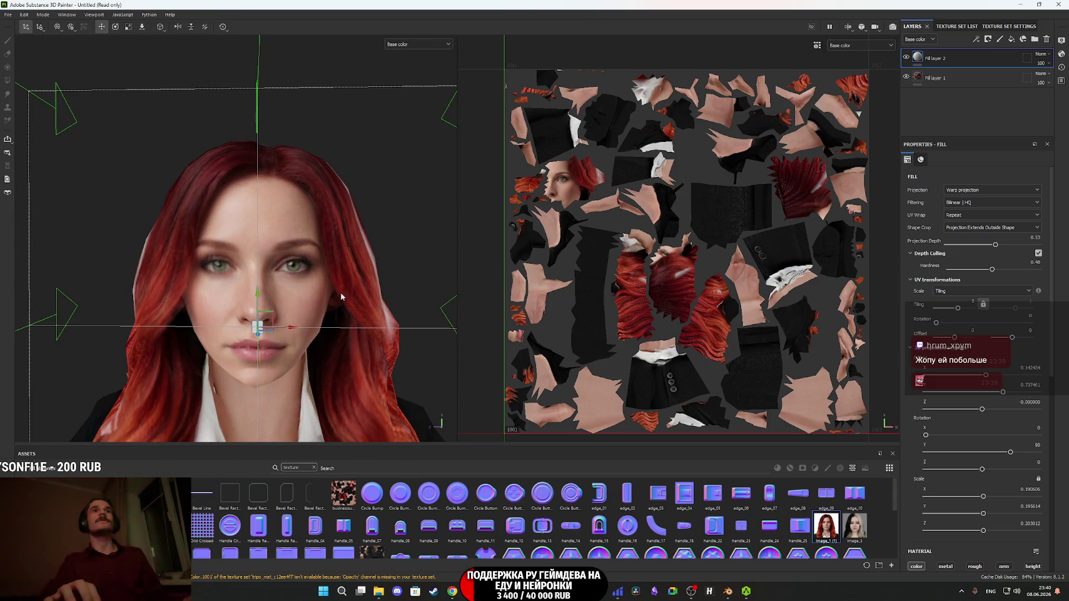
{"action": "left_click_drag", "start_coordinate": [342, 297], "coordinate": [346, 233]}
{"action": "right_click", "coordinate": [918, 58]}
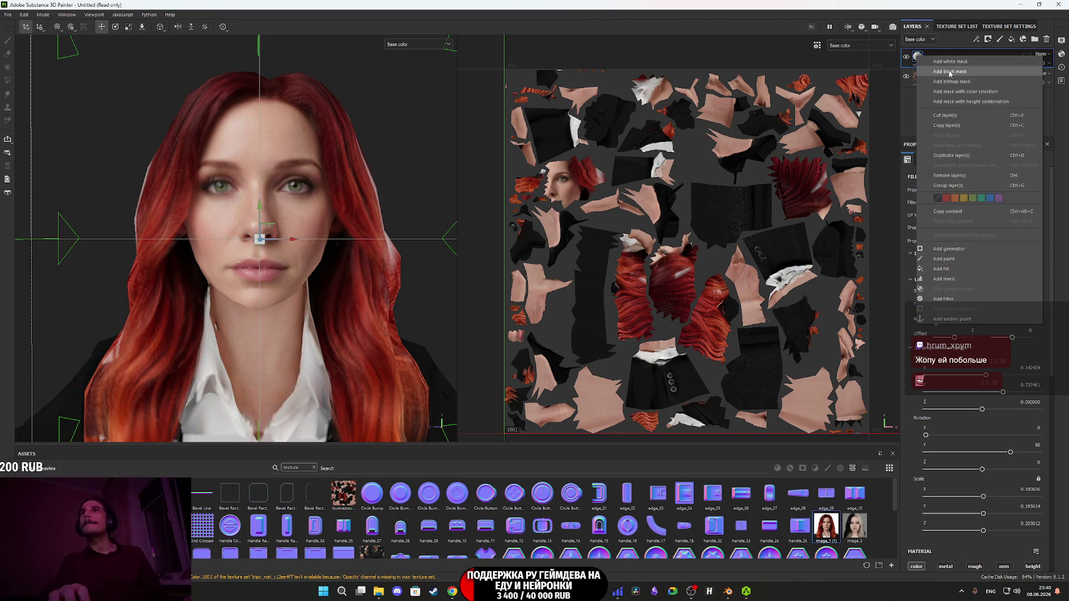
- Add a black mask to Fill layer 2
{"action": "left_click", "coordinate": [950, 72]}
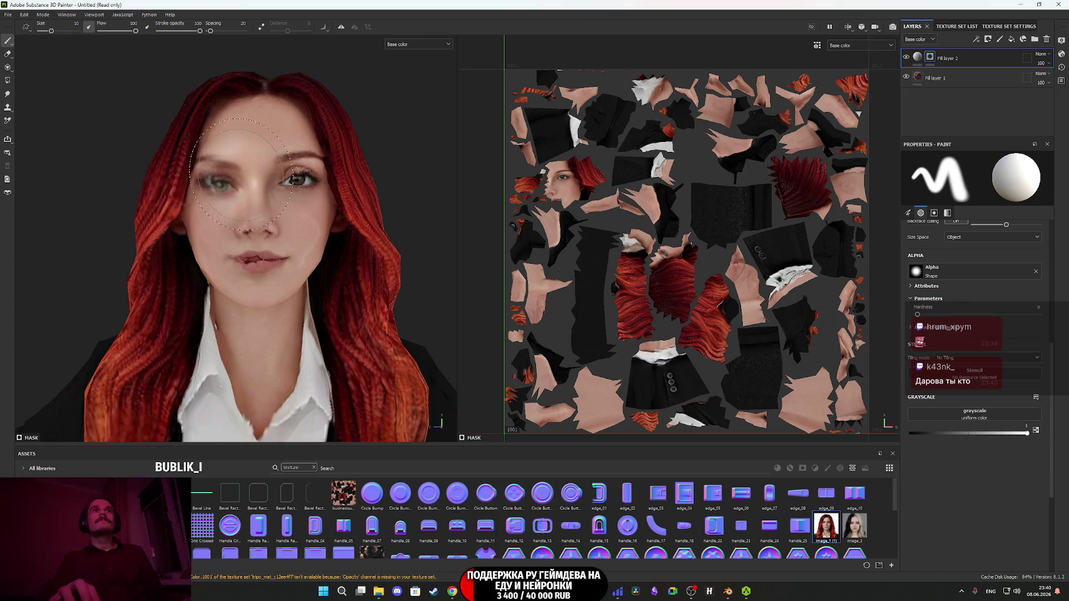
{"action": "scroll", "coordinate": [241, 174], "scroll_direction": "up", "scroll_amount": 3}
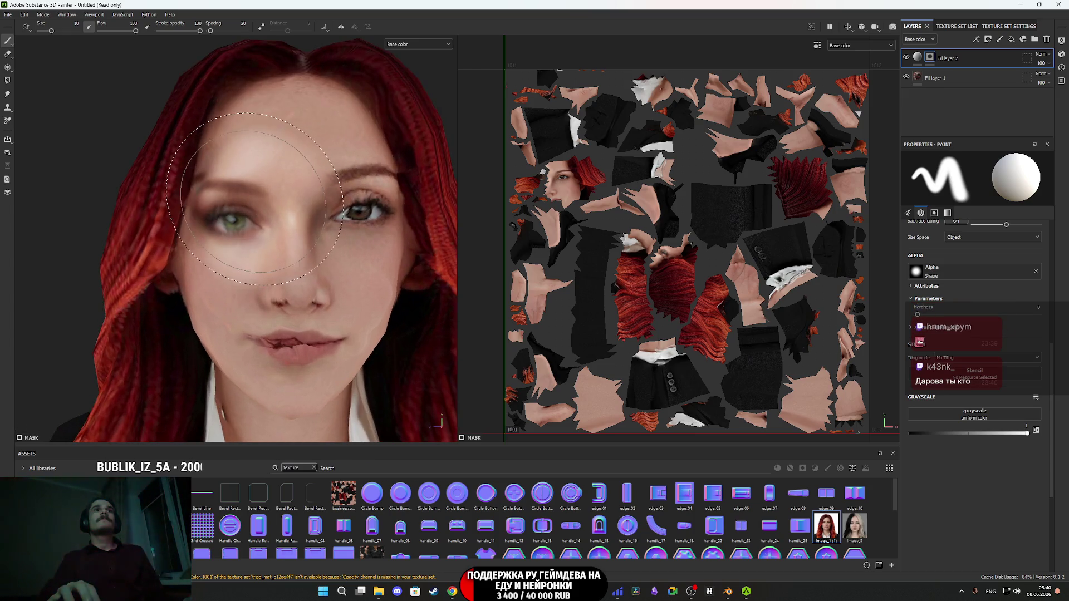
{"action": "scroll", "coordinate": [284, 215], "scroll_direction": "up", "scroll_amount": 3}
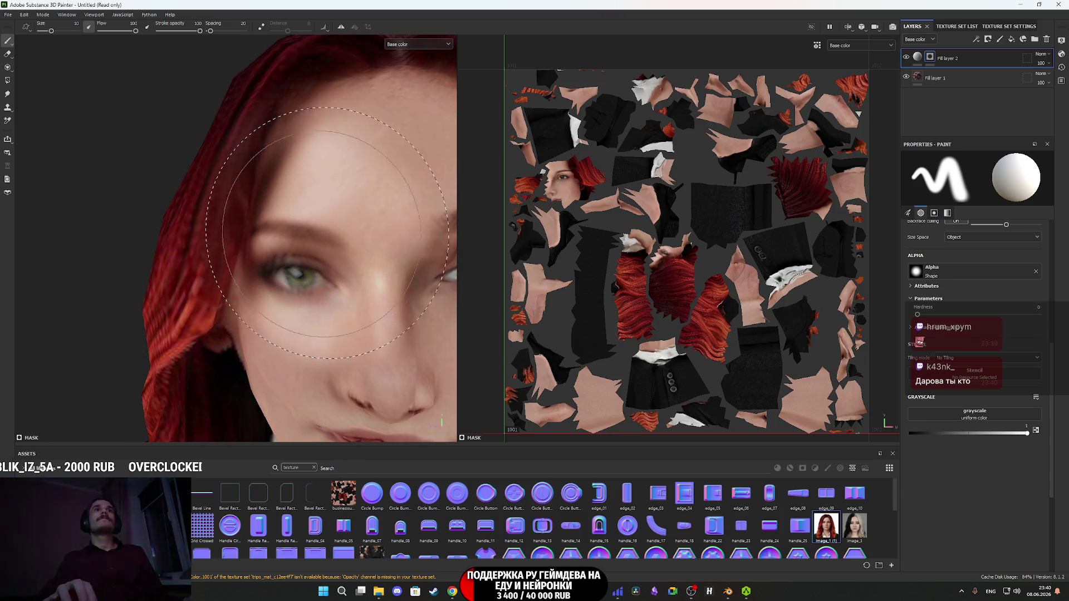
{"action": "scroll", "coordinate": [340, 175], "scroll_direction": "down", "scroll_amount": 5}
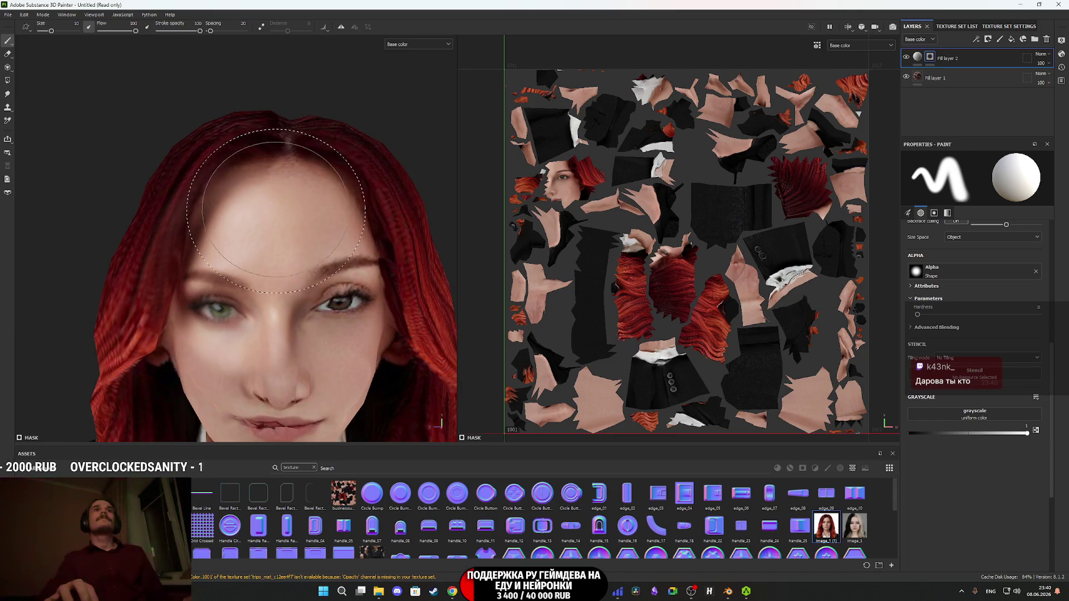
- Frame the face and chin from frontal, three-quarter and low angles for mask painting
{"action": "left_click_drag", "start_coordinate": [322, 287], "coordinate": [294, 182]}
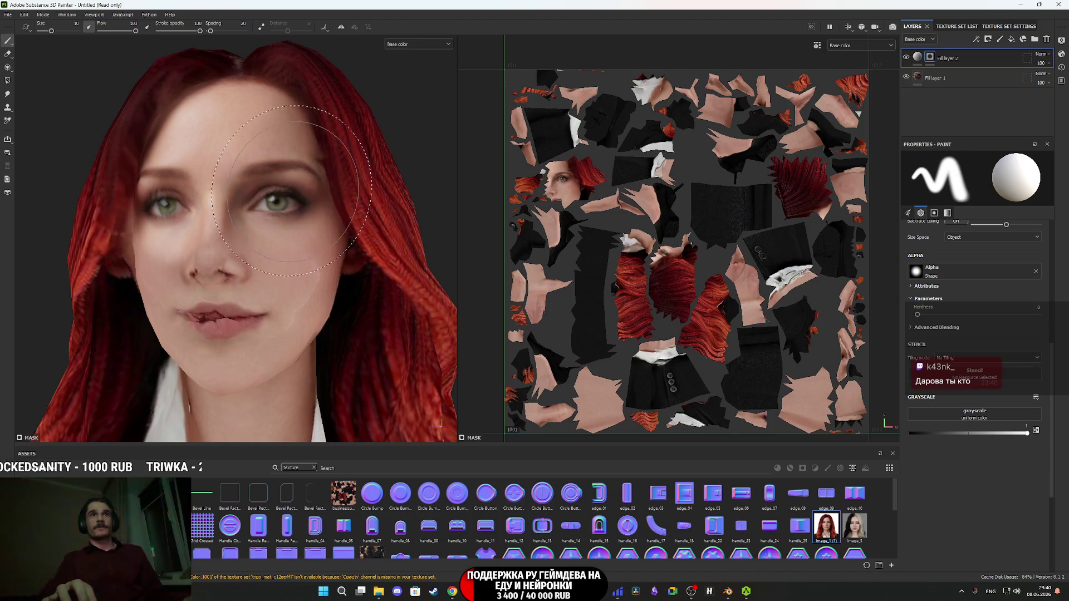
{"action": "left_click_drag", "start_coordinate": [286, 230], "coordinate": [276, 240]}
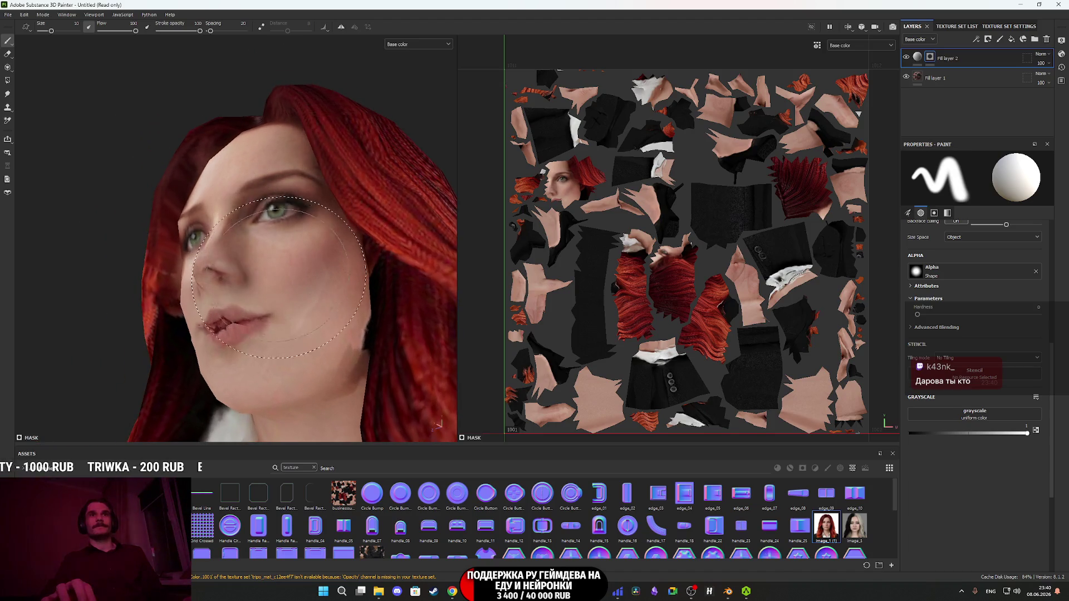
{"action": "mouse_move", "coordinate": [274, 300]}
{"action": "left_mouse_down"}
{"action": "mouse_move", "coordinate": [277, 276]}
{"action": "mouse_move", "coordinate": [78, 303]}
{"action": "mouse_move", "coordinate": [95, 310]}
{"action": "mouse_move", "coordinate": [237, 287]}
{"action": "left_mouse_up"}
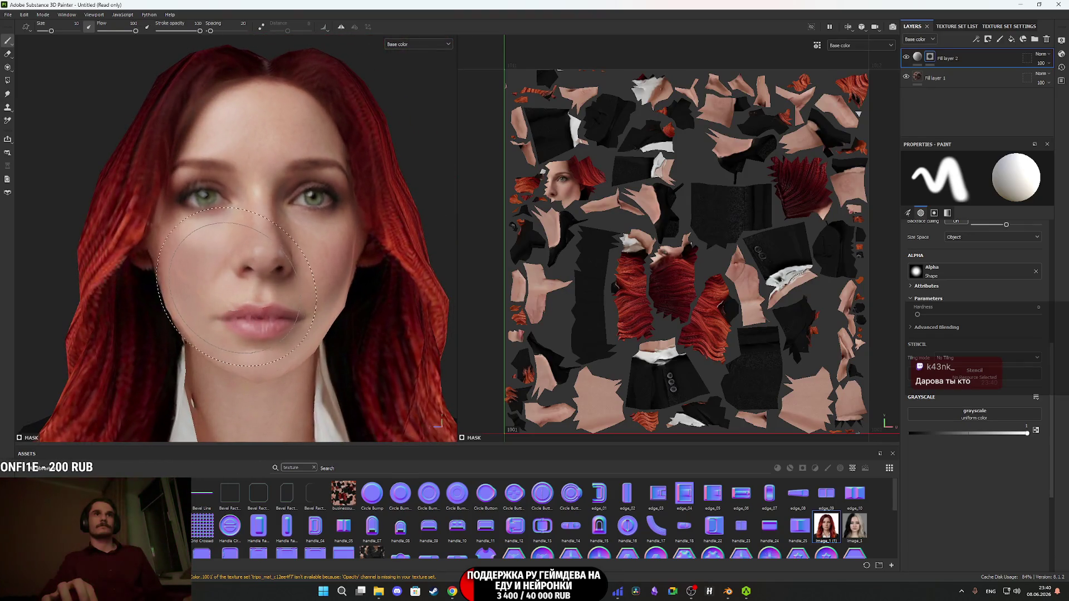
{"action": "mouse_move", "coordinate": [216, 239]}
{"action": "left_mouse_down"}
{"action": "mouse_move", "coordinate": [189, 240]}
{"action": "mouse_move", "coordinate": [239, 256]}
{"action": "left_mouse_up"}
{"action": "mouse_move", "coordinate": [319, 298]}
{"action": "left_mouse_down"}
{"action": "mouse_move", "coordinate": [292, 290]}
{"action": "mouse_move", "coordinate": [304, 327]}
{"action": "mouse_move", "coordinate": [357, 356]}
{"action": "left_mouse_up"}
{"action": "key", "text": "f"}
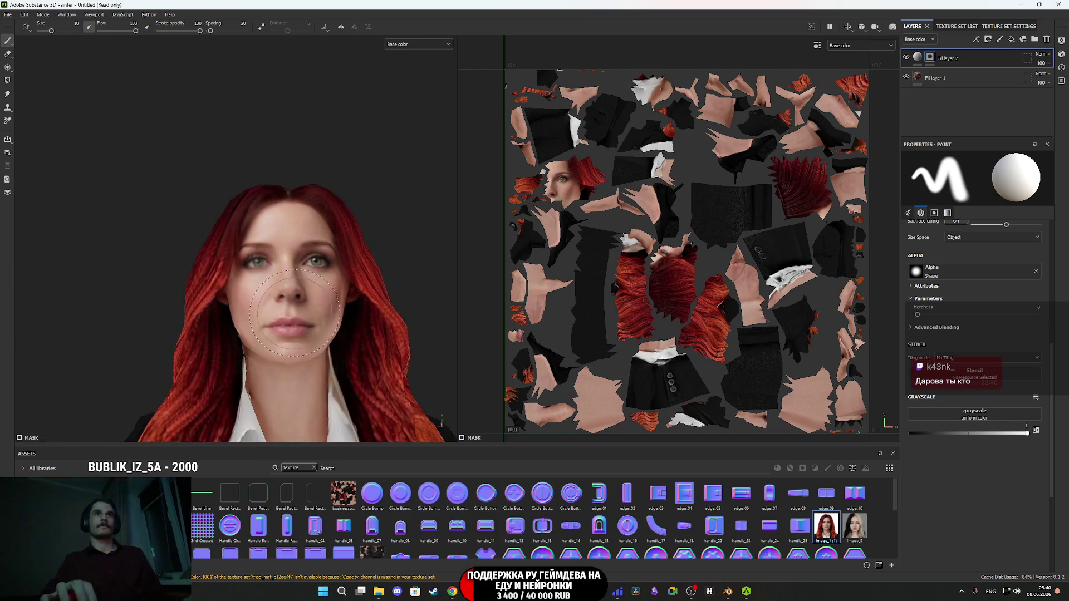
{"action": "scroll", "coordinate": [248, 279], "scroll_direction": "up", "scroll_amount": 2}
{"action": "mouse_move", "coordinate": [248, 279]}
{"action": "left_mouse_down"}
{"action": "mouse_move", "coordinate": [291, 280]}
{"action": "mouse_move", "coordinate": [272, 278]}
{"action": "left_mouse_up"}
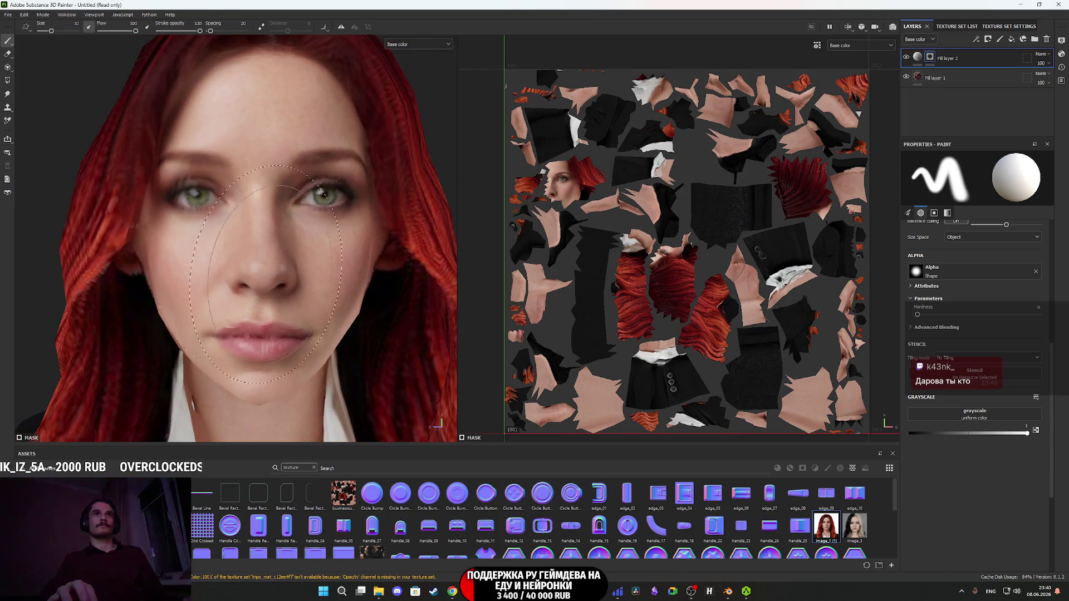
{"action": "key", "text": "f"}
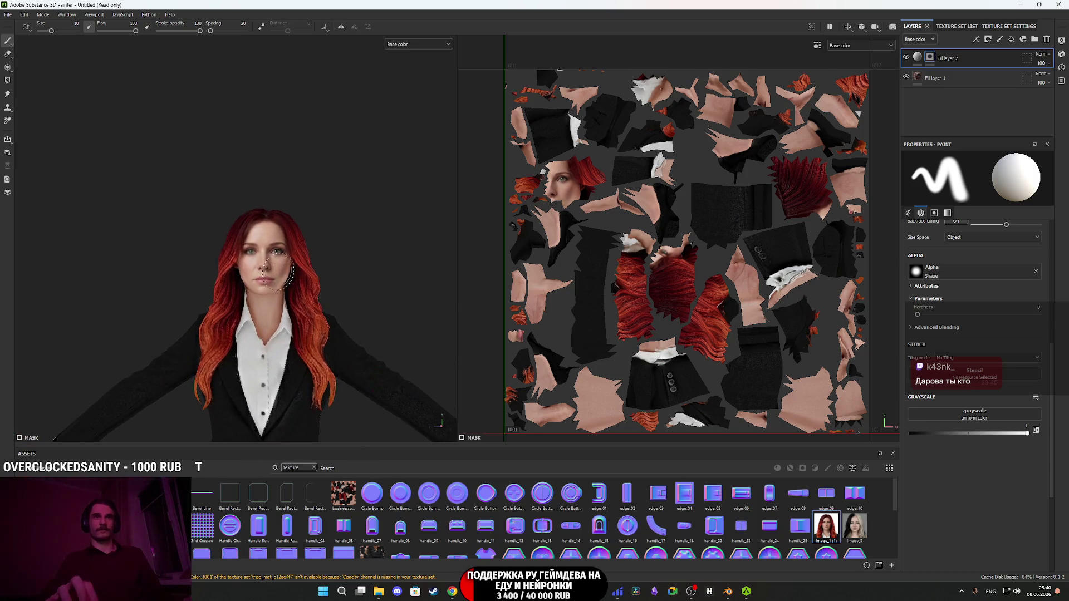
{"action": "scroll", "coordinate": [312, 277], "scroll_direction": "up", "scroll_amount": 3}
{"action": "mouse_move", "coordinate": [270, 265]}
{"action": "left_mouse_down"}
{"action": "mouse_move", "coordinate": [162, 279]}
{"action": "mouse_move", "coordinate": [269, 258]}
{"action": "mouse_move", "coordinate": [323, 266]}
{"action": "left_mouse_up"}
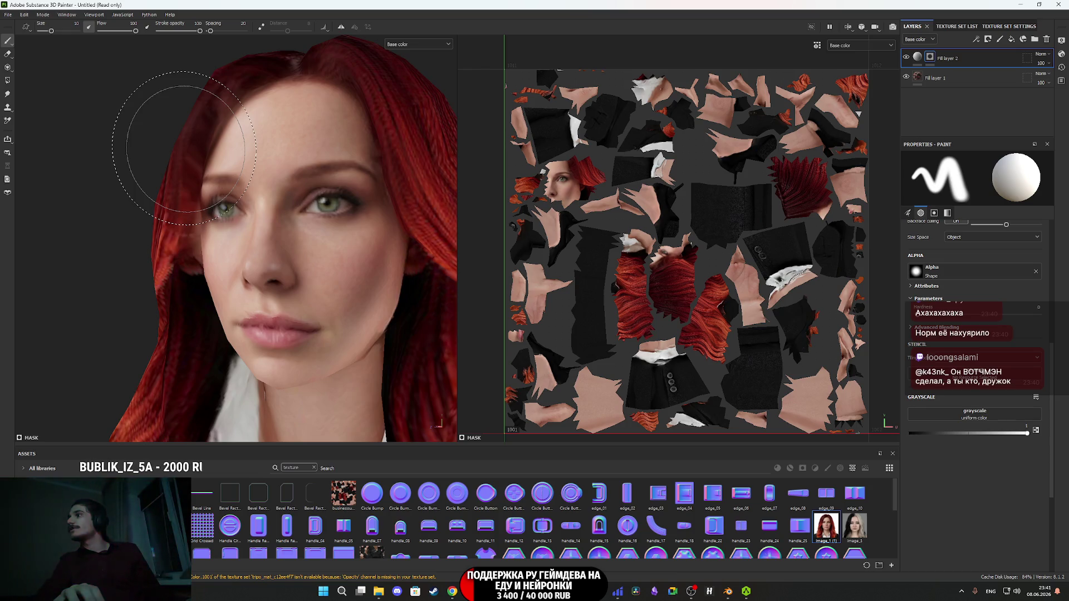
- Brush the projected photo into the mask along the chin, neck and collar
{"action": "scroll", "coordinate": [184, 148], "scroll_direction": "down", "scroll_amount": 5}
{"action": "scroll", "coordinate": [266, 203], "scroll_direction": "up", "scroll_amount": 4}
{"action": "mouse_move", "coordinate": [266, 203]}
{"action": "left_mouse_down", "text": "alt"}
{"action": "mouse_move", "coordinate": [296, 303]}
{"action": "mouse_move", "coordinate": [241, 198]}
{"action": "mouse_move", "coordinate": [332, 232]}
{"action": "mouse_move", "coordinate": [295, 222]}
{"action": "mouse_move", "coordinate": [305, 223]}
{"action": "left_mouse_up", "text": "alt"}
{"action": "scroll", "coordinate": [332, 231], "scroll_direction": "down", "scroll_amount": 3}
{"action": "scroll", "coordinate": [277, 219], "scroll_direction": "up", "scroll_amount": 4}
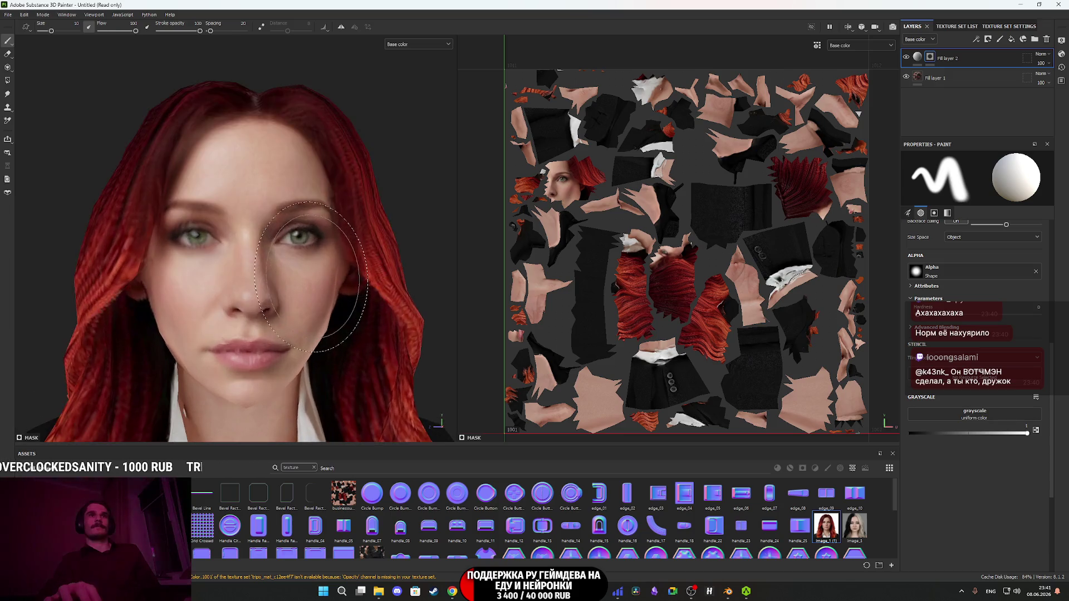
{"action": "mouse_move", "coordinate": [316, 291]}
{"action": "left_mouse_down"}
{"action": "mouse_move", "coordinate": [386, 232]}
{"action": "mouse_move", "coordinate": [356, 215]}
{"action": "mouse_move", "coordinate": [405, 226]}
{"action": "mouse_move", "coordinate": [397, 277]}
{"action": "mouse_move", "coordinate": [245, 256]}
{"action": "mouse_move", "coordinate": [278, 293]}
{"action": "mouse_move", "coordinate": [231, 277]}
{"action": "mouse_move", "coordinate": [282, 304]}
{"action": "mouse_move", "coordinate": [295, 269]}
{"action": "left_mouse_up"}
{"action": "mouse_move", "coordinate": [226, 272]}
{"action": "left_mouse_down"}
{"action": "mouse_move", "coordinate": [314, 265]}
{"action": "mouse_move", "coordinate": [289, 273]}
{"action": "left_mouse_up"}
{"action": "scroll", "coordinate": [334, 262], "scroll_direction": "up", "scroll_amount": 3}
{"action": "mouse_move", "coordinate": [353, 249]}
{"action": "left_mouse_down"}
{"action": "mouse_move", "coordinate": [313, 238]}
{"action": "mouse_move", "coordinate": [262, 312]}
{"action": "left_mouse_up"}
{"action": "scroll", "coordinate": [242, 316], "scroll_direction": "up", "scroll_amount": 3}
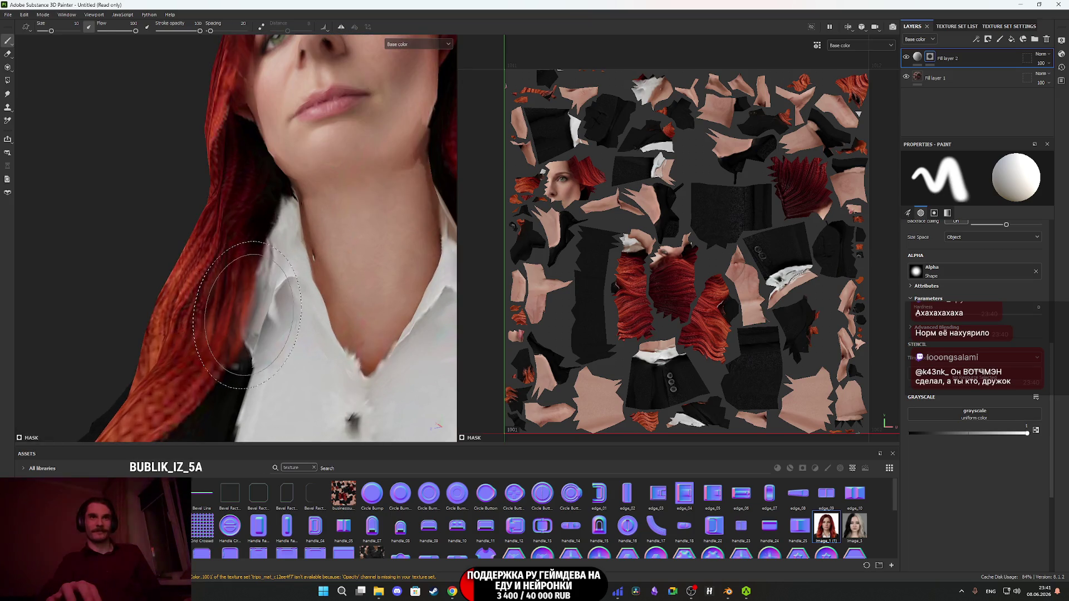
{"action": "left_click_drag", "start_coordinate": [245, 274], "coordinate": [210, 295]}
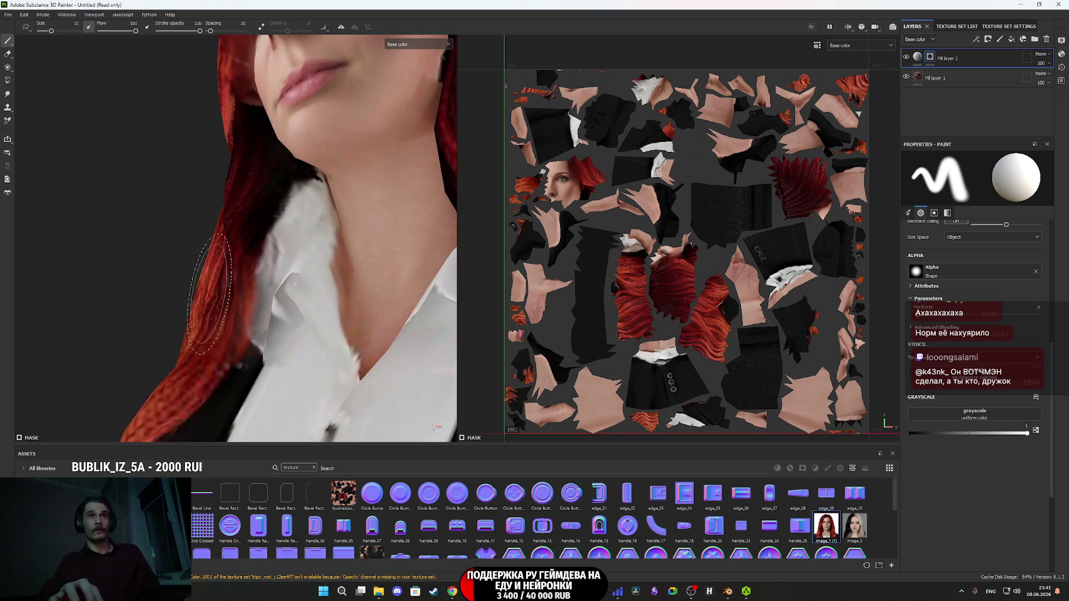
{"action": "left_click_drag", "start_coordinate": [245, 223], "coordinate": [289, 194]}
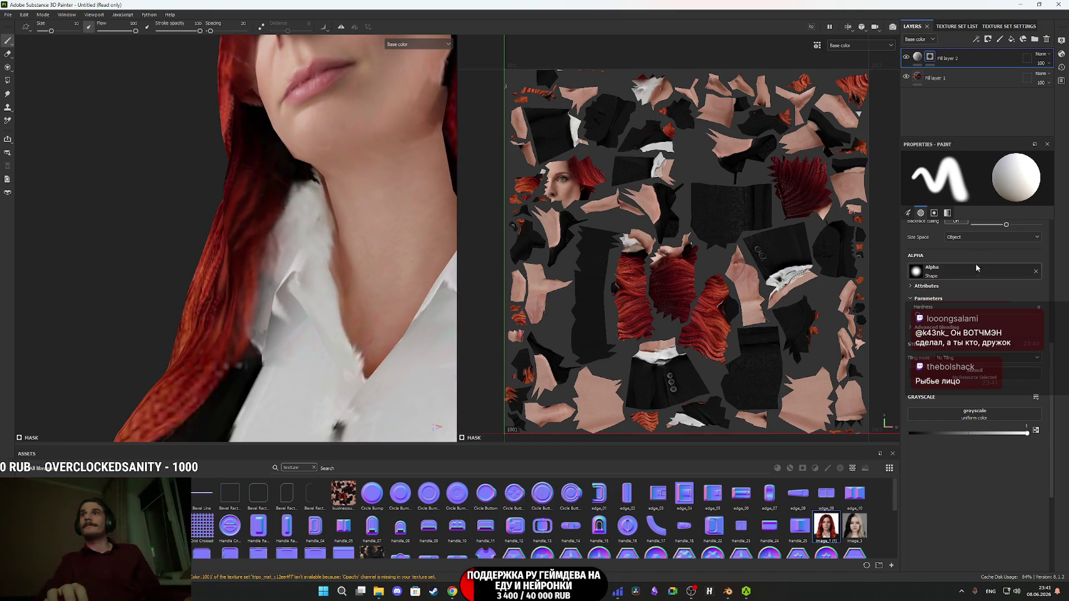
{"action": "left_click", "coordinate": [918, 57]}
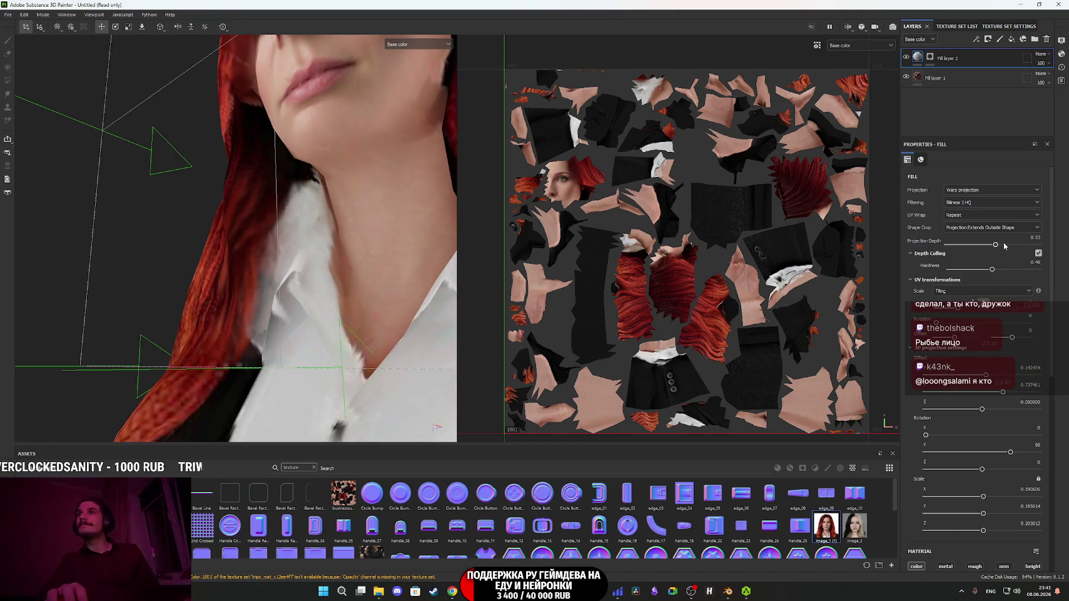
- Raise Projection Depth to about 0.84 and return to painting Fill layer 2's mask
{"action": "left_click_drag", "start_coordinate": [996, 246], "coordinate": [1025, 246]}
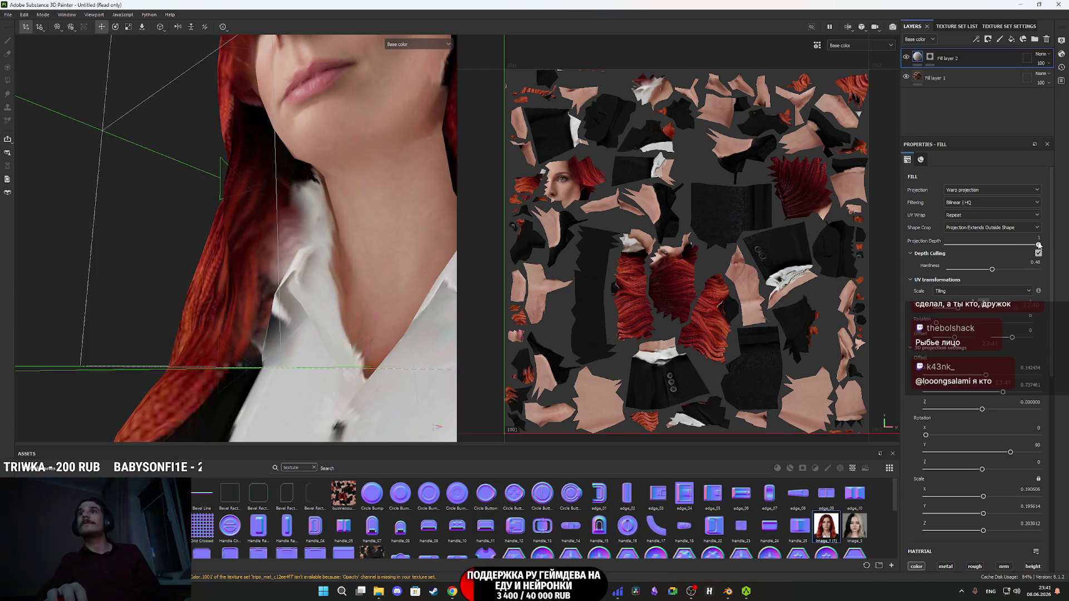
{"action": "left_click", "coordinate": [930, 57]}
{"action": "key", "text": "1"}
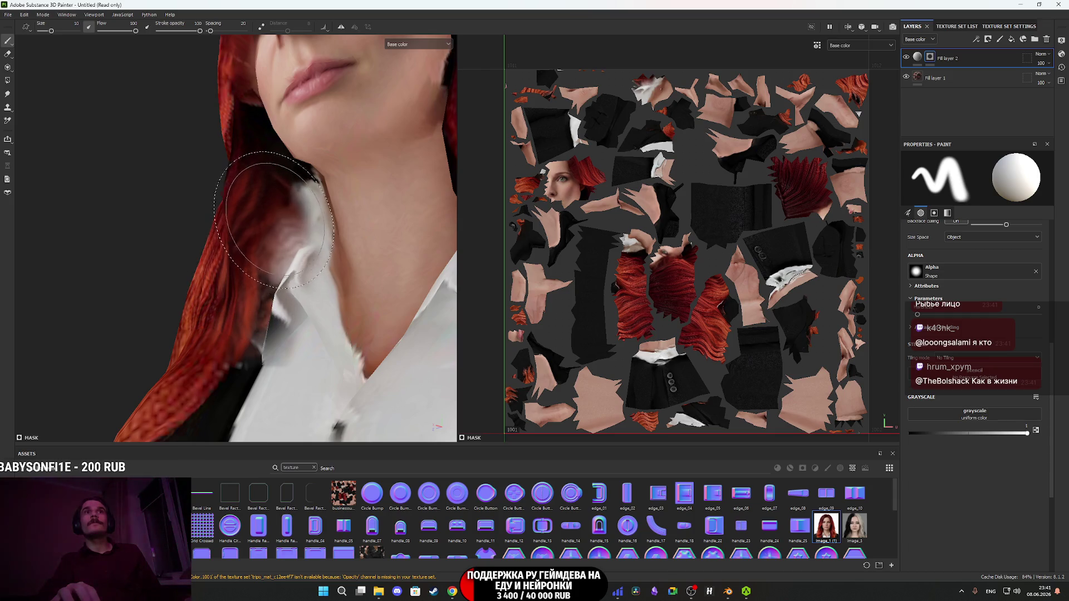
{"action": "left_click_drag", "start_coordinate": [274, 220], "coordinate": [280, 208]}
{"action": "left_click_drag", "start_coordinate": [263, 169], "coordinate": [270, 240]}
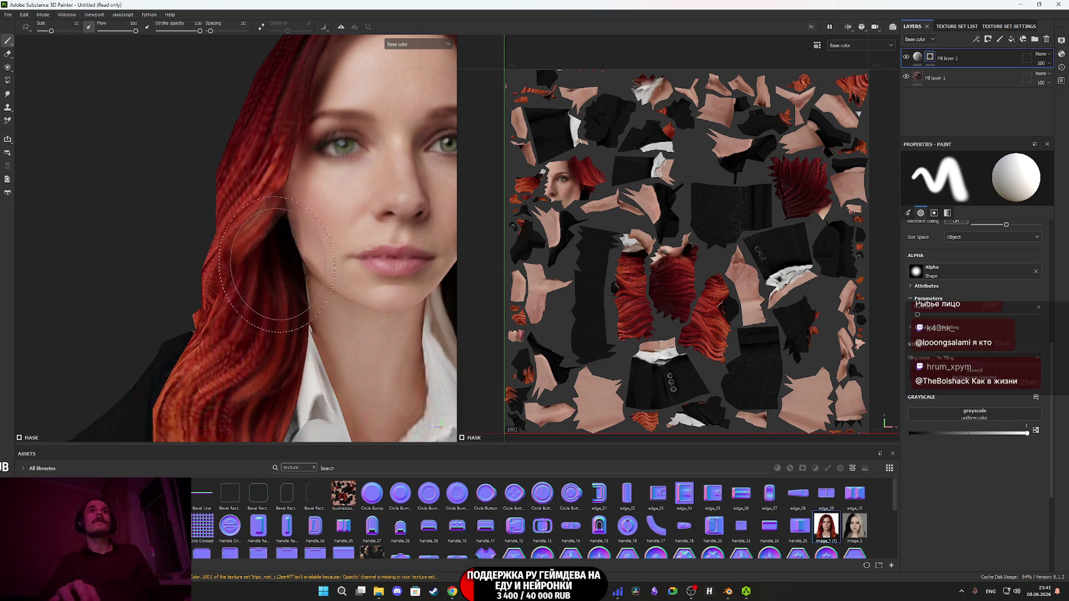
- Check the neck and face from several angles, then hide Fill layer 2 to compare
{"action": "mouse_move", "coordinate": [272, 286]}
{"action": "left_mouse_down"}
{"action": "mouse_move", "coordinate": [248, 303]}
{"action": "mouse_move", "coordinate": [245, 329]}
{"action": "mouse_move", "coordinate": [291, 277]}
{"action": "mouse_move", "coordinate": [235, 271]}
{"action": "left_mouse_up"}
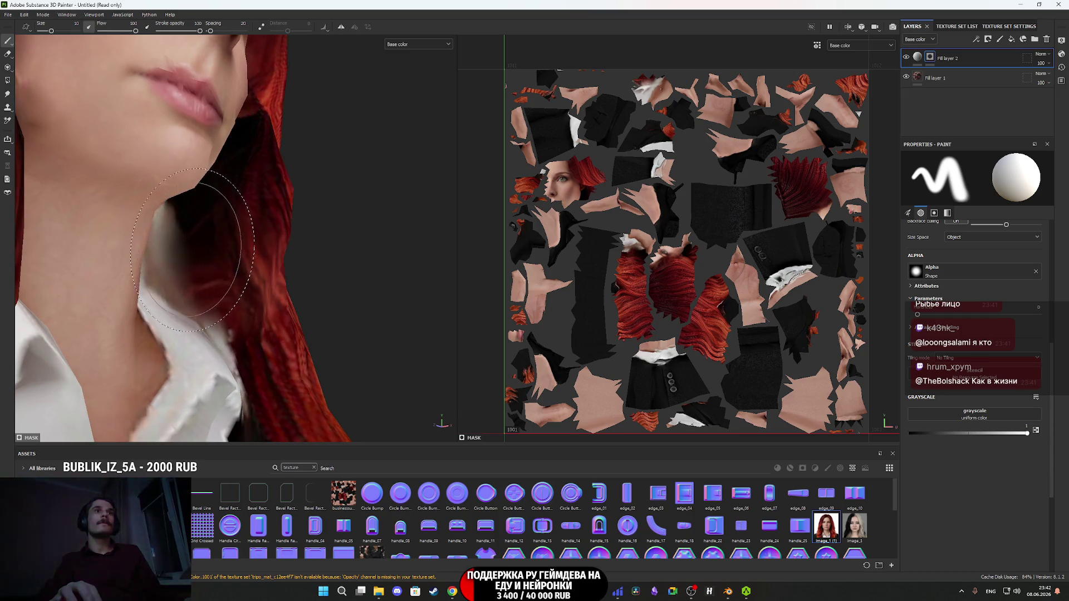
{"action": "mouse_move", "coordinate": [195, 244]}
{"action": "left_mouse_down"}
{"action": "mouse_move", "coordinate": [242, 302]}
{"action": "mouse_move", "coordinate": [240, 341]}
{"action": "left_mouse_up"}
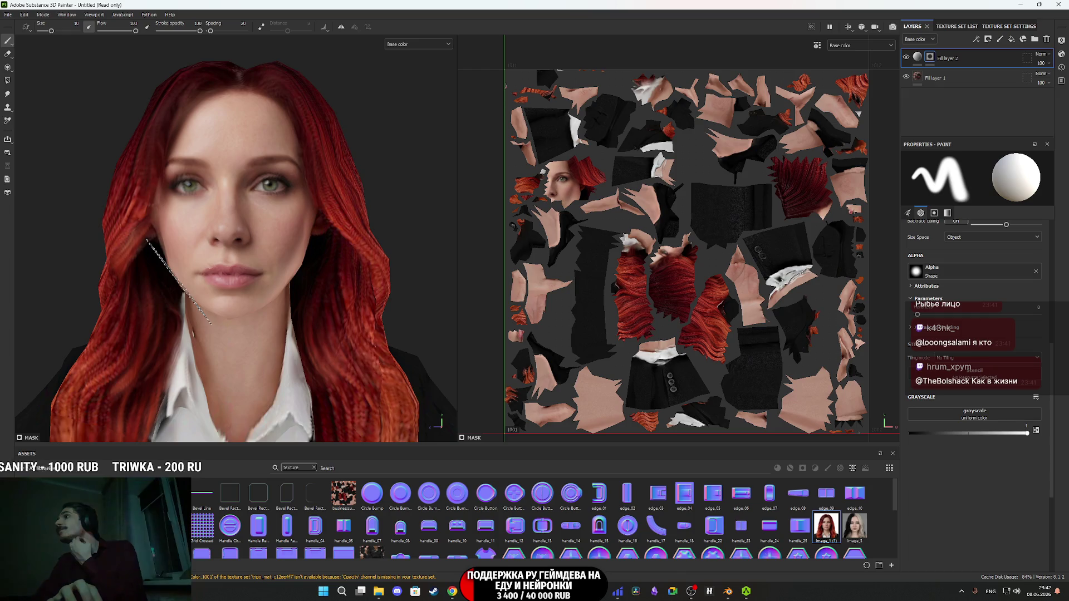
{"action": "mouse_move", "coordinate": [178, 253]}
{"action": "left_mouse_down"}
{"action": "mouse_move", "coordinate": [222, 293]}
{"action": "mouse_move", "coordinate": [275, 280]}
{"action": "mouse_move", "coordinate": [191, 280]}
{"action": "mouse_move", "coordinate": [315, 284]}
{"action": "mouse_move", "coordinate": [346, 334]}
{"action": "mouse_move", "coordinate": [338, 198]}
{"action": "left_mouse_up"}
{"action": "scroll", "coordinate": [335, 232], "scroll_direction": "down", "scroll_amount": 3}
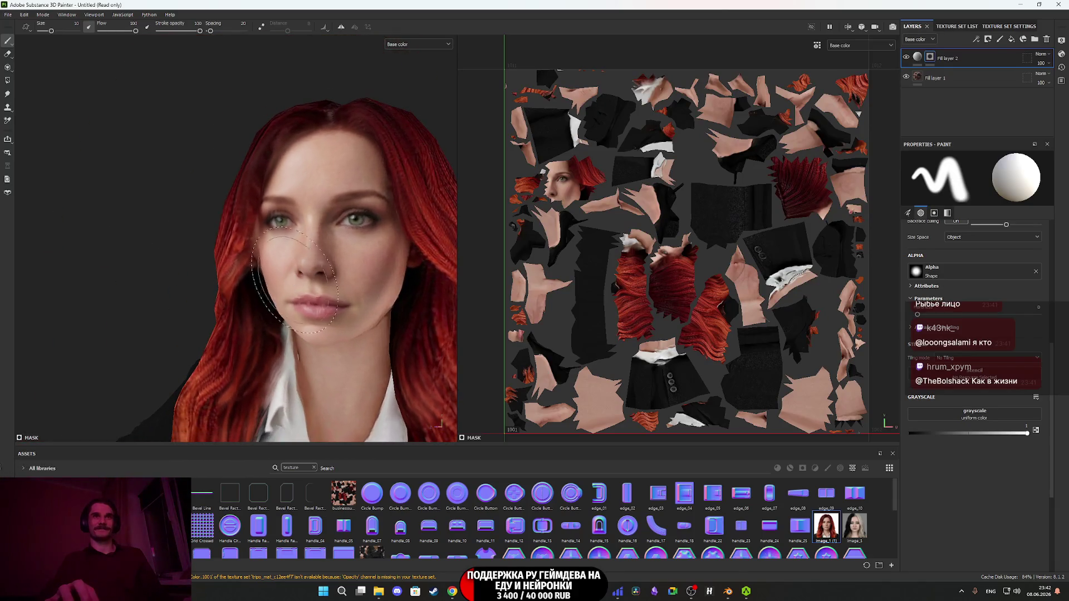
{"action": "scroll", "coordinate": [295, 281], "scroll_direction": "up", "scroll_amount": 3}
{"action": "left_click", "coordinate": [908, 57]}
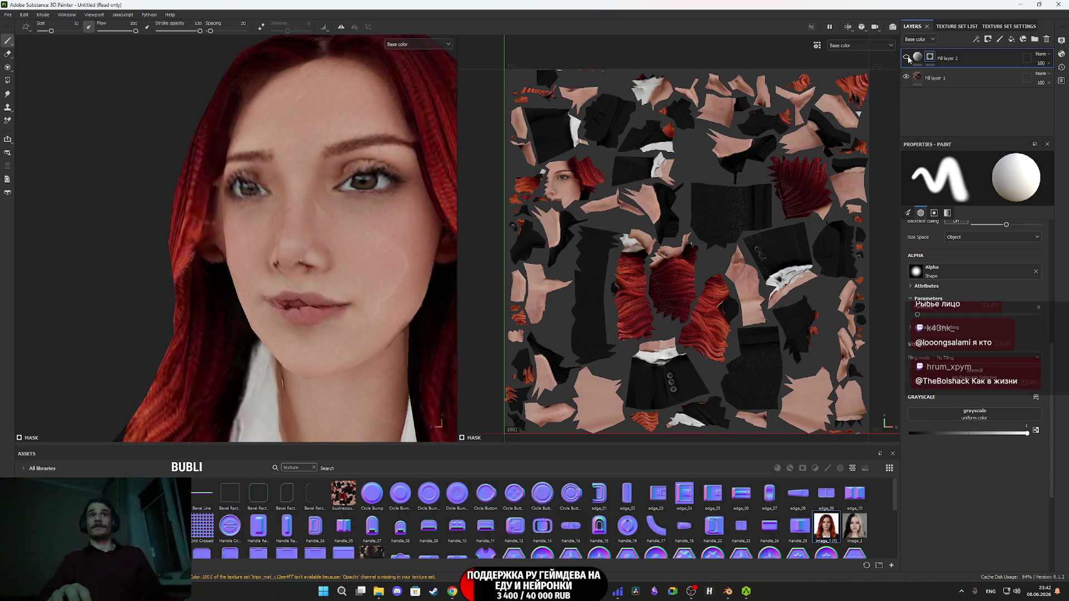
- Toggle Fill layer 2's green-eyed face on and off from several angles, leaving it visible
{"action": "left_click", "coordinate": [907, 58]}
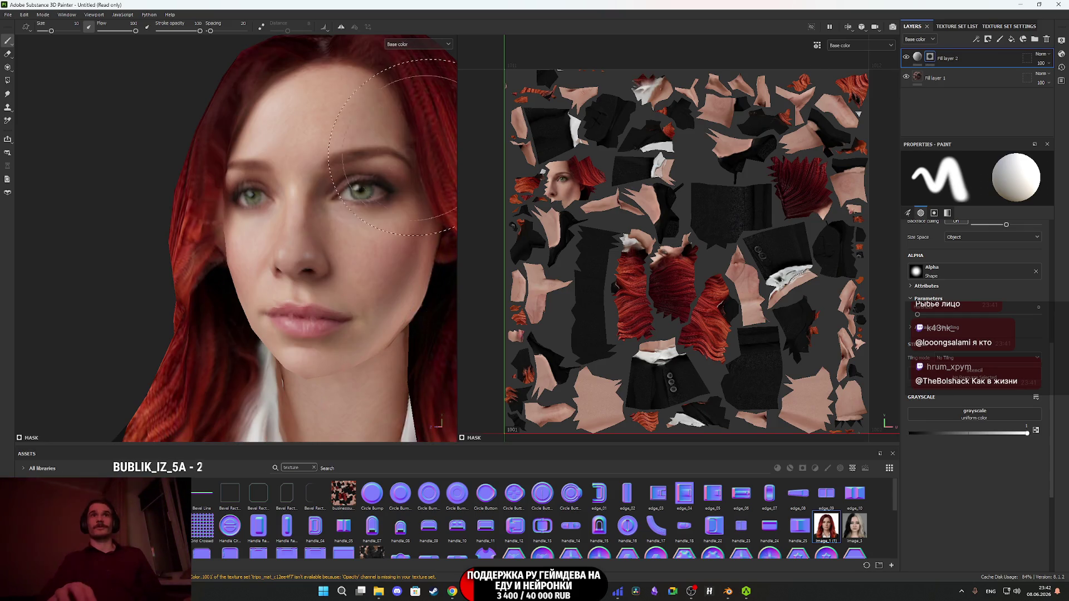
{"action": "left_click", "coordinate": [907, 57]}
{"action": "left_click", "coordinate": [907, 58]}
{"action": "left_click", "coordinate": [907, 57]}
{"action": "left_click", "coordinate": [908, 58]}
{"action": "mouse_move", "coordinate": [273, 239]}
{"action": "left_mouse_down"}
{"action": "mouse_move", "coordinate": [322, 256]}
{"action": "mouse_move", "coordinate": [490, 217]}
{"action": "left_mouse_up"}
{"action": "scroll", "coordinate": [318, 260], "scroll_direction": "down", "scroll_amount": 3}
{"action": "left_click", "coordinate": [906, 58]}
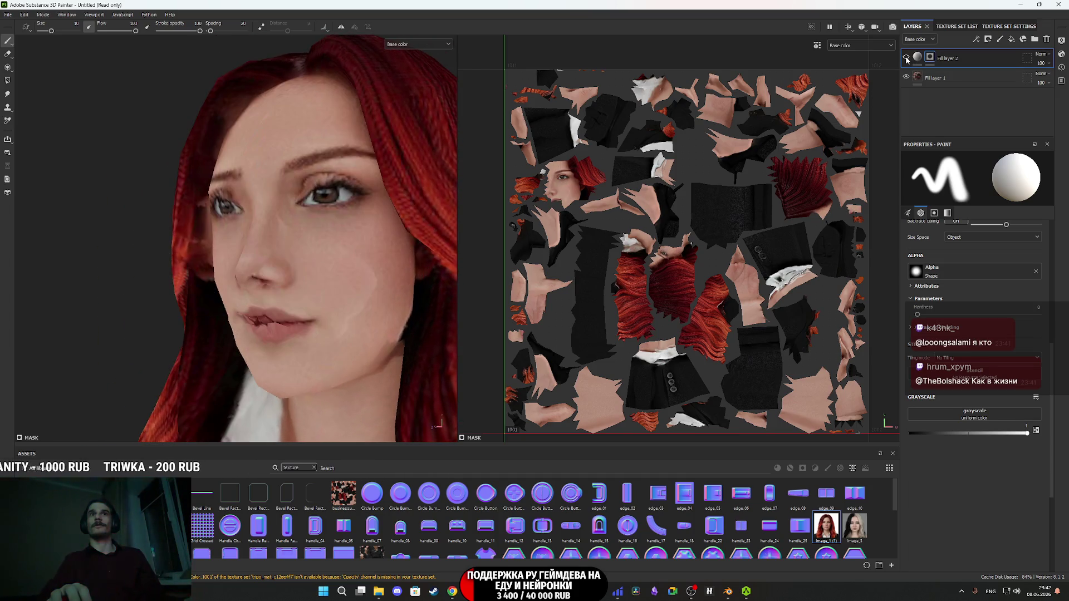
{"action": "left_click", "coordinate": [907, 58]}
{"action": "mouse_move", "coordinate": [267, 189]}
{"action": "left_mouse_down"}
{"action": "mouse_move", "coordinate": [342, 179]}
{"action": "mouse_move", "coordinate": [317, 186]}
{"action": "mouse_move", "coordinate": [282, 272]}
{"action": "mouse_move", "coordinate": [317, 245]}
{"action": "mouse_move", "coordinate": [381, 224]}
{"action": "mouse_move", "coordinate": [286, 225]}
{"action": "left_mouse_up"}
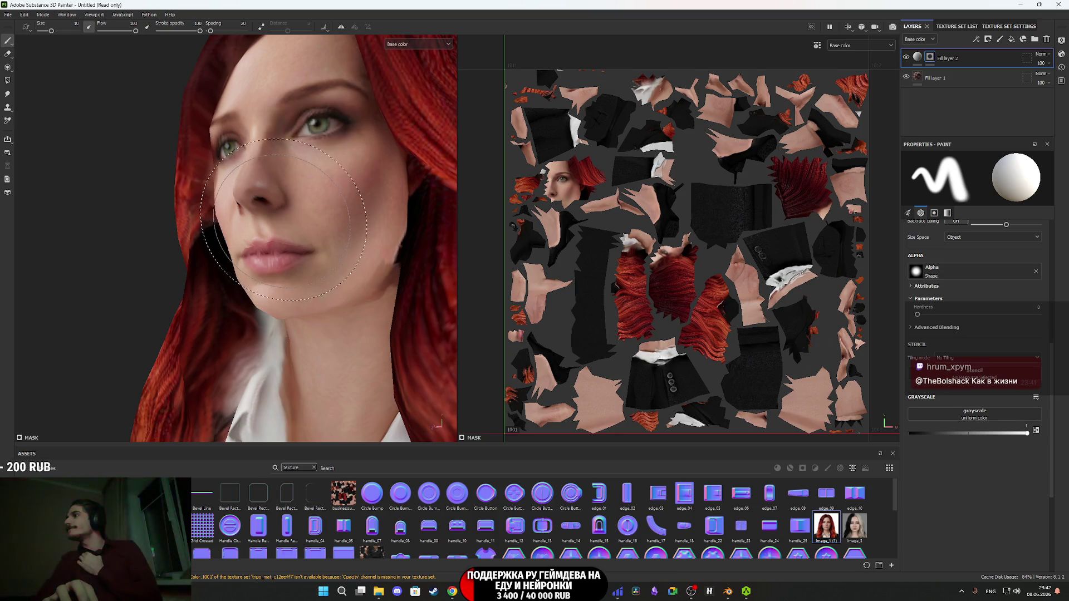
{"action": "mouse_move", "coordinate": [265, 220]}
{"action": "left_mouse_down"}
{"action": "mouse_move", "coordinate": [356, 229]}
{"action": "mouse_move", "coordinate": [266, 231]}
{"action": "mouse_move", "coordinate": [334, 231]}
{"action": "mouse_move", "coordinate": [368, 245]}
{"action": "left_mouse_up"}
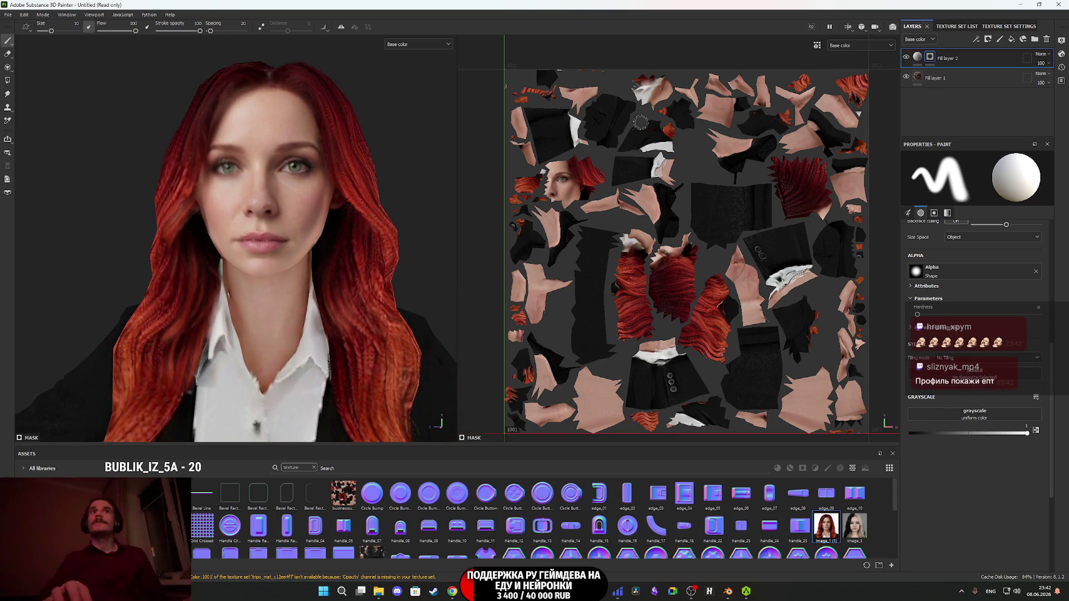
{"action": "mouse_move", "coordinate": [334, 251]}
{"action": "left_mouse_down"}
{"action": "mouse_move", "coordinate": [267, 250]}
{"action": "mouse_move", "coordinate": [319, 265]}
{"action": "left_mouse_up"}
{"action": "scroll", "coordinate": [321, 265], "scroll_direction": "up", "scroll_amount": 3}
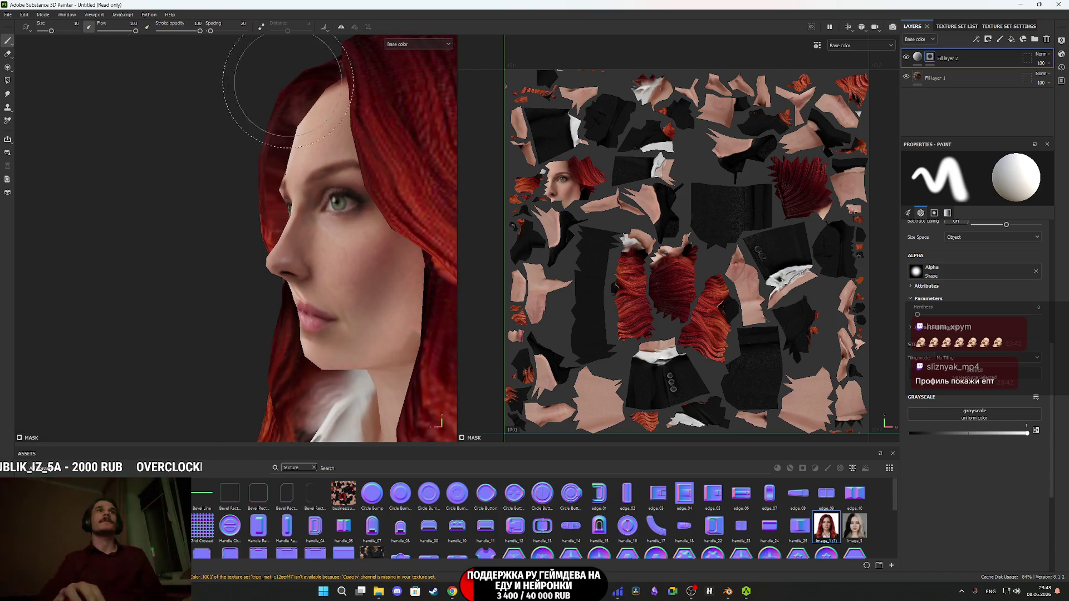
- Reduce the face projection's Scale Y with the Scale gizmo, then switch to Move
{"action": "left_click", "coordinate": [919, 57]}
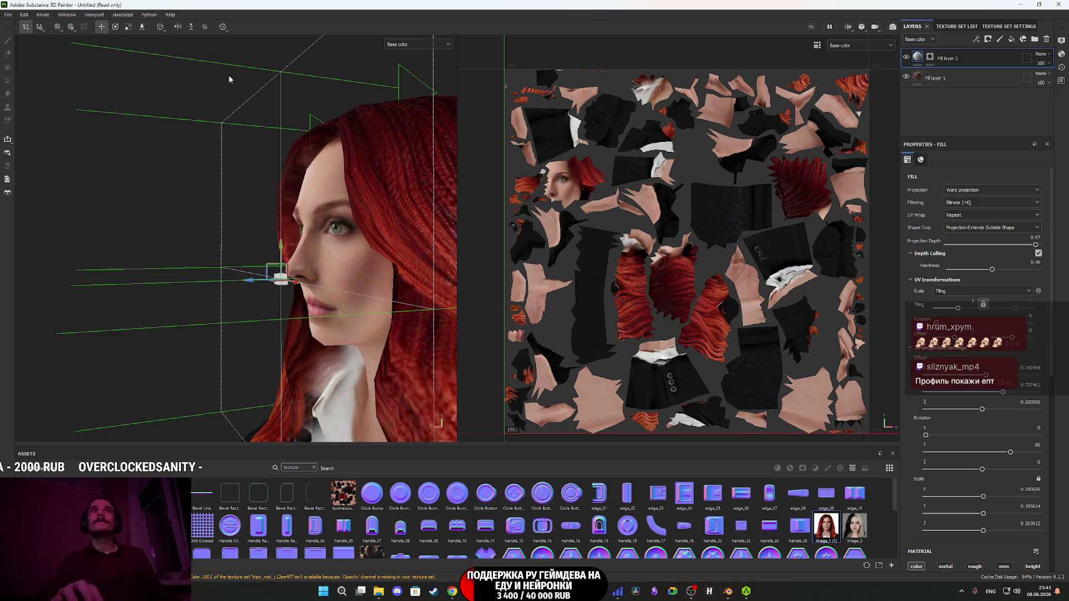
{"action": "left_click", "coordinate": [128, 28]}
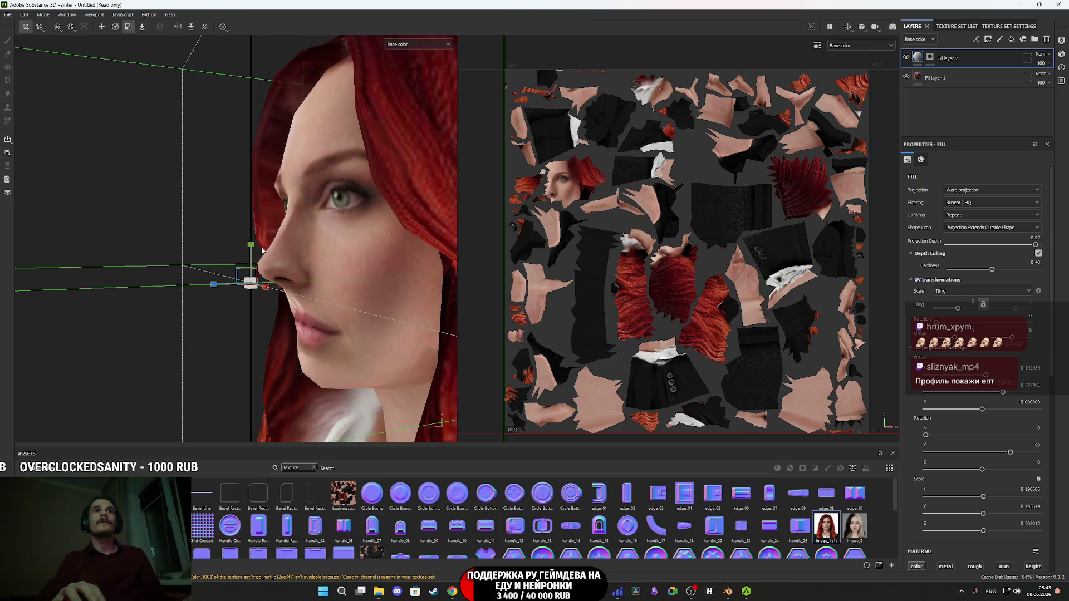
{"action": "left_click_drag", "start_coordinate": [251, 251], "coordinate": [234, 385]}
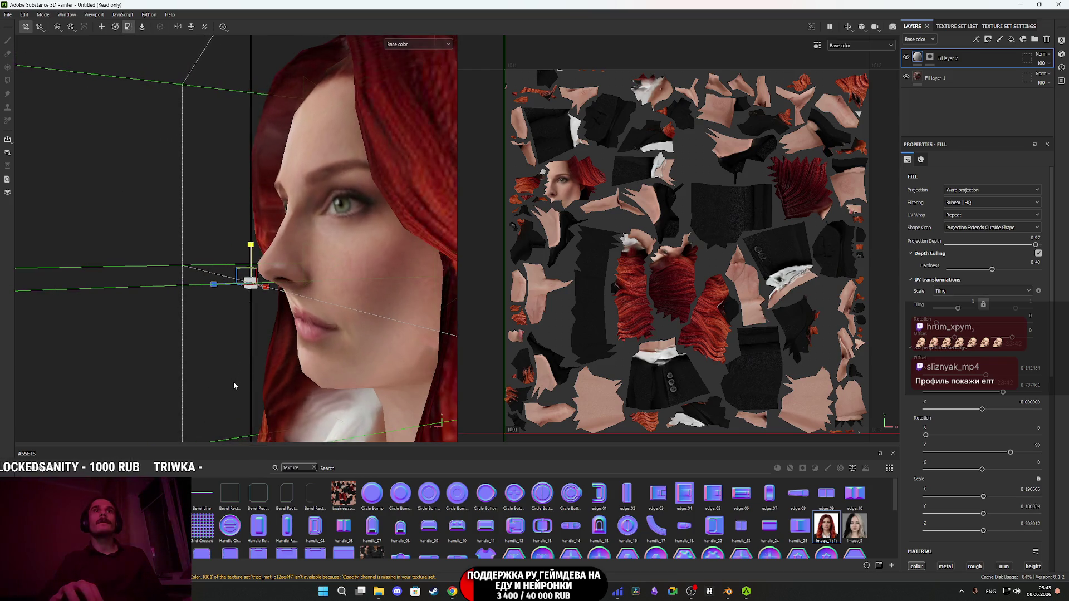
{"action": "key", "text": "w"}
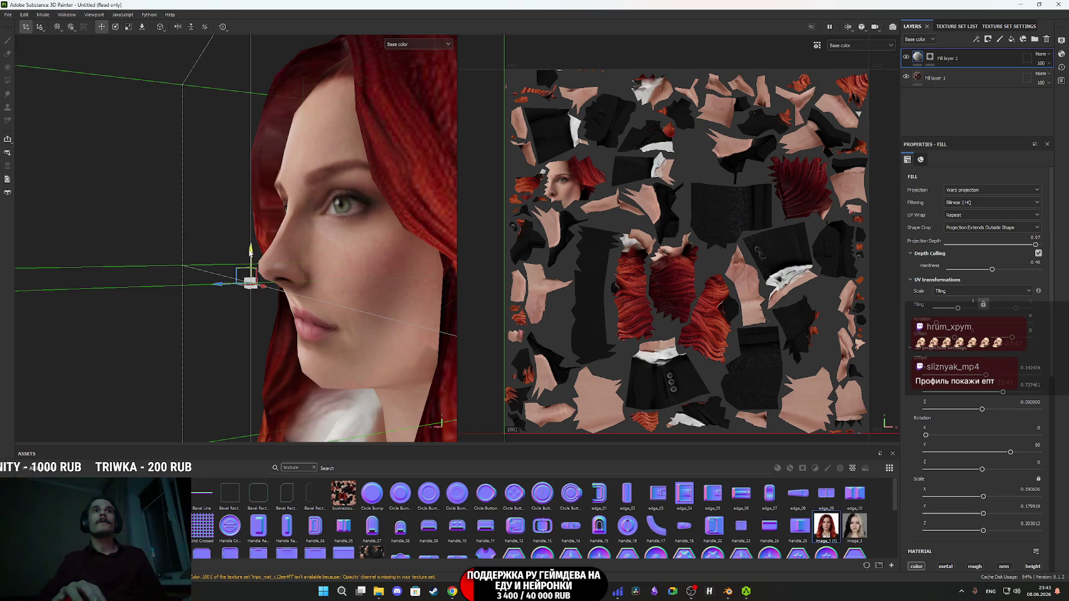
{"action": "mouse_move", "coordinate": [251, 251]}
{"action": "left_mouse_down"}
{"action": "mouse_move", "coordinate": [426, 298]}
{"action": "mouse_move", "coordinate": [411, 310]}
{"action": "left_mouse_up"}
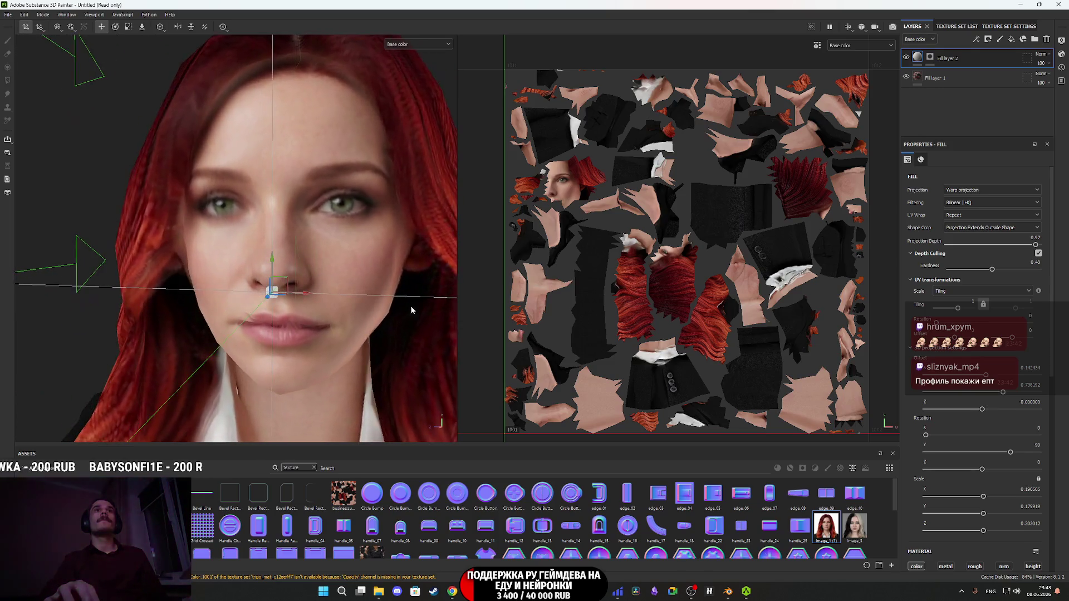
{"action": "scroll", "coordinate": [411, 310], "scroll_direction": "down", "scroll_amount": 3}
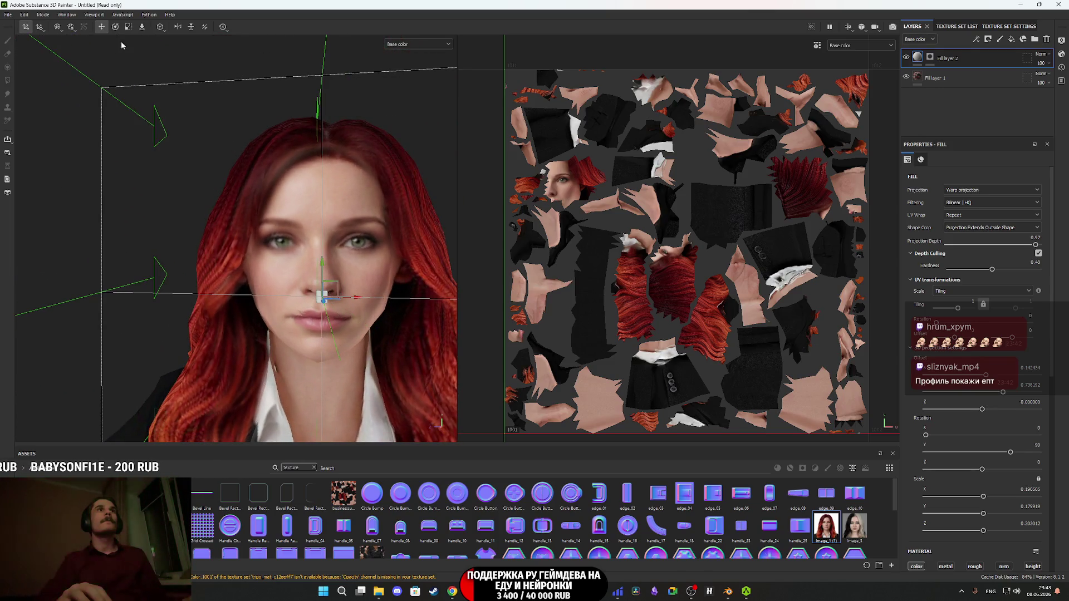
- Narrow the projection's Scale X slightly, then stretch its Scale Y taller again
{"action": "left_click", "coordinate": [132, 27]}
{"action": "mouse_move", "coordinate": [351, 303]}
{"action": "left_mouse_down"}
{"action": "mouse_move", "coordinate": [306, 299]}
{"action": "mouse_move", "coordinate": [397, 309]}
{"action": "mouse_move", "coordinate": [371, 252]}
{"action": "mouse_move", "coordinate": [450, 266]}
{"action": "mouse_move", "coordinate": [266, 264]}
{"action": "mouse_move", "coordinate": [470, 207]}
{"action": "left_mouse_up"}
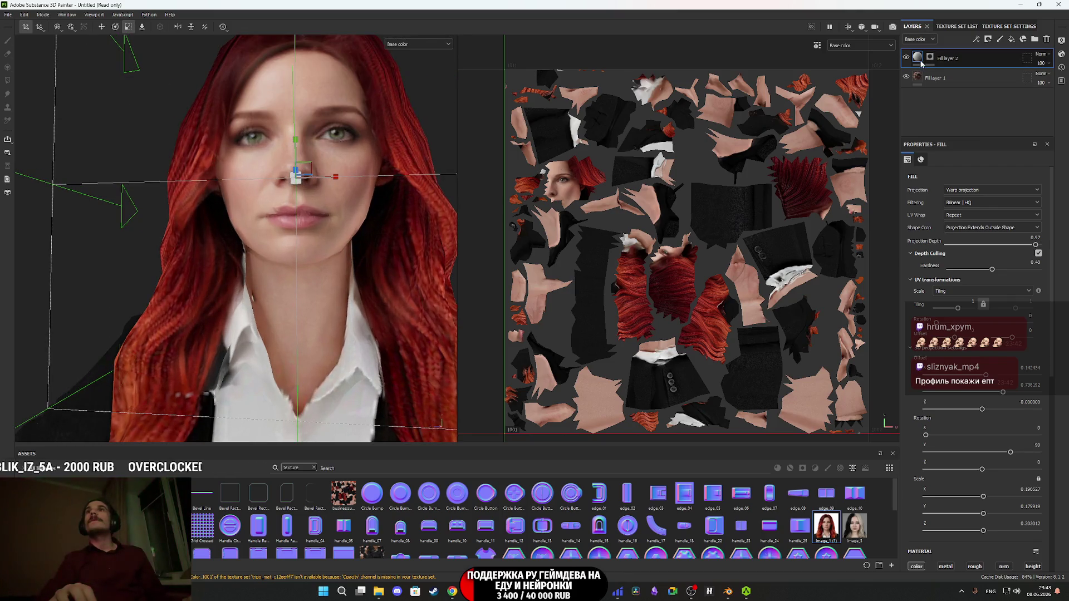
{"action": "scroll", "coordinate": [373, 270], "scroll_direction": "down", "scroll_amount": 3}
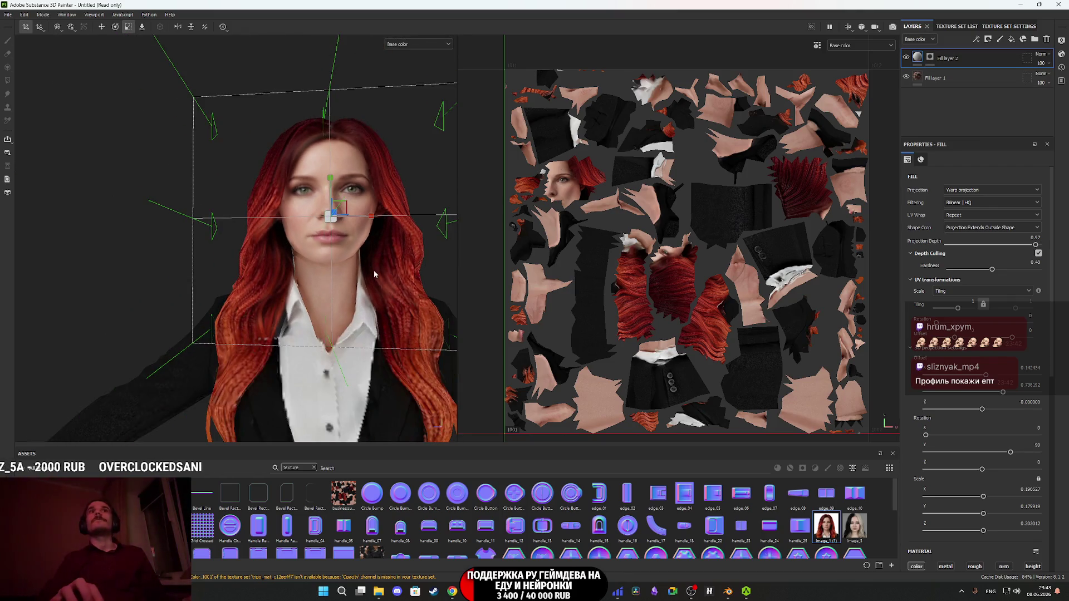
{"action": "left_click", "coordinate": [920, 78]}
{"action": "mouse_move", "coordinate": [442, 238]}
{"action": "left_mouse_down"}
{"action": "mouse_move", "coordinate": [313, 313]}
{"action": "mouse_move", "coordinate": [294, 223]}
{"action": "mouse_move", "coordinate": [321, 214]}
{"action": "mouse_move", "coordinate": [310, 241]}
{"action": "mouse_move", "coordinate": [345, 236]}
{"action": "mouse_move", "coordinate": [312, 230]}
{"action": "left_mouse_up"}
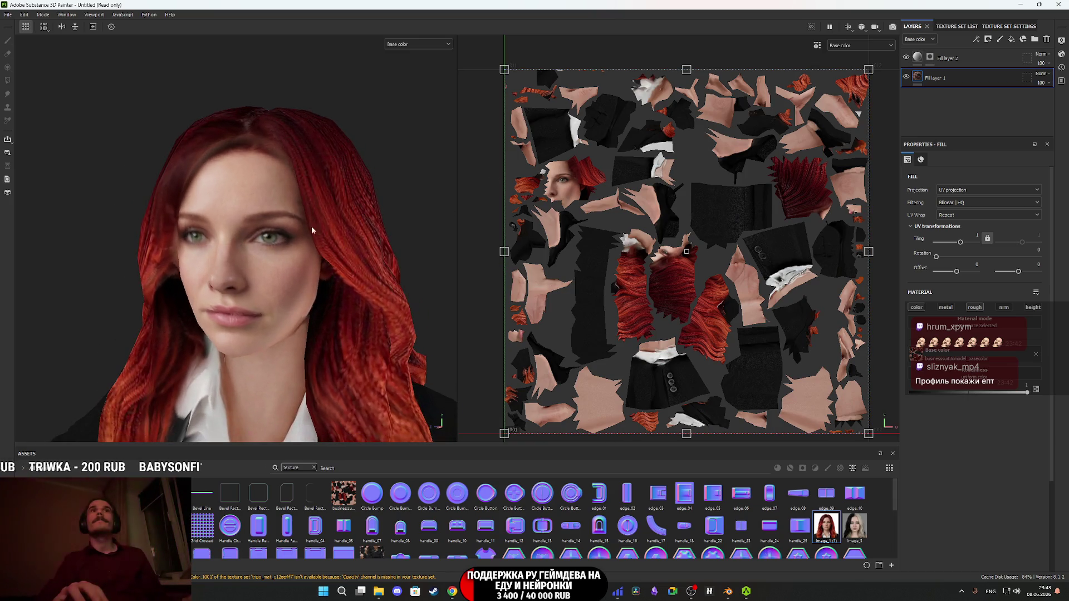
{"action": "left_click", "coordinate": [931, 58]}
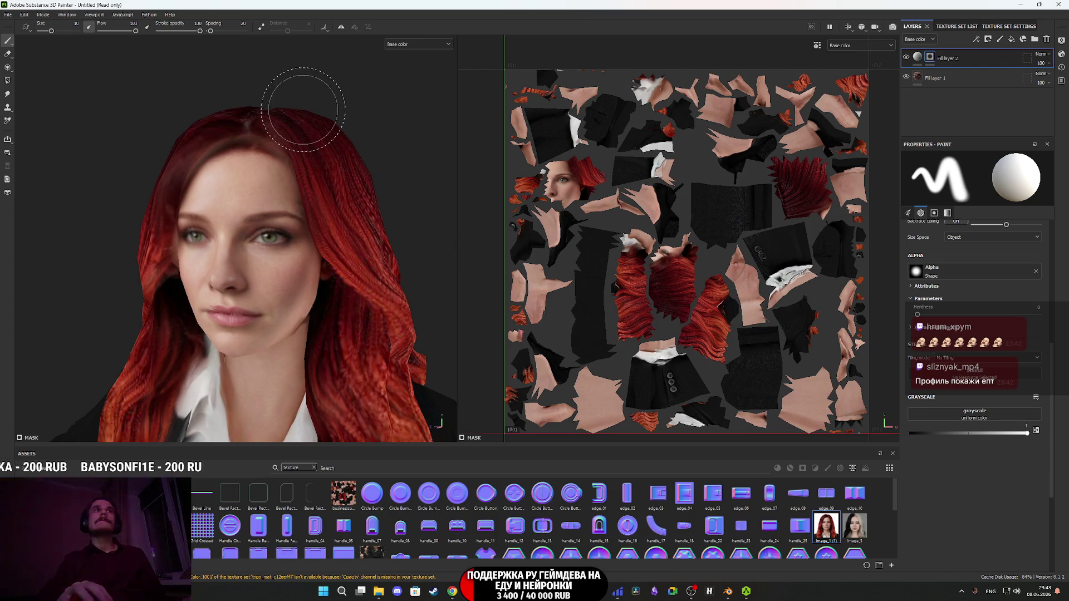
{"action": "left_click", "coordinate": [918, 56]}
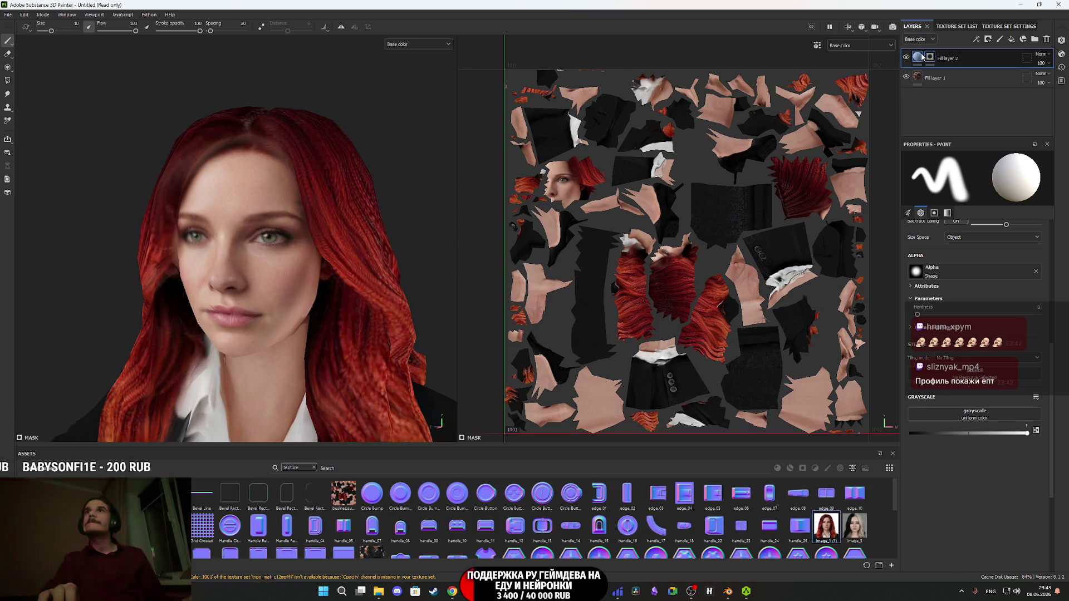
{"action": "mouse_move", "coordinate": [215, 256]}
{"action": "left_mouse_down"}
{"action": "mouse_move", "coordinate": [205, 211]}
{"action": "mouse_move", "coordinate": [139, 220]}
{"action": "mouse_move", "coordinate": [202, 220]}
{"action": "mouse_move", "coordinate": [279, 260]}
{"action": "mouse_move", "coordinate": [228, 242]}
{"action": "mouse_move", "coordinate": [218, 225]}
{"action": "mouse_move", "coordinate": [130, 197]}
{"action": "mouse_move", "coordinate": [83, 191]}
{"action": "mouse_move", "coordinate": [88, 200]}
{"action": "left_mouse_up"}
{"action": "left_click", "coordinate": [227, 262]}
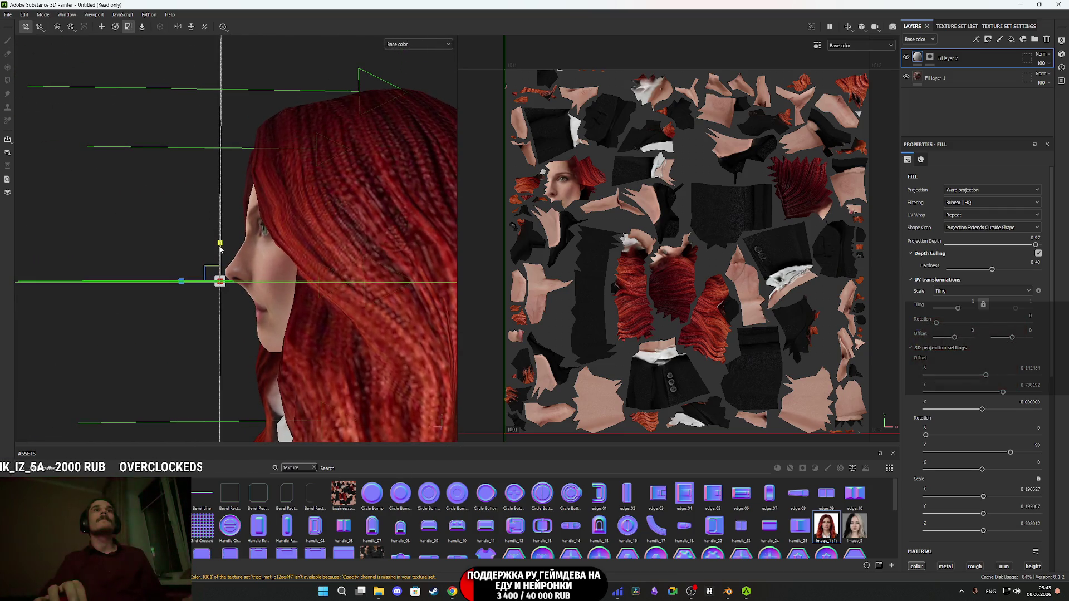
- Compare the taller face projection (Scale Y about 0.1895) by orbiting and toggling Fill layer 2
{"action": "mouse_move", "coordinate": [224, 253]}
{"action": "left_mouse_down"}
{"action": "mouse_move", "coordinate": [454, 262]}
{"action": "mouse_move", "coordinate": [395, 267]}
{"action": "left_mouse_up"}
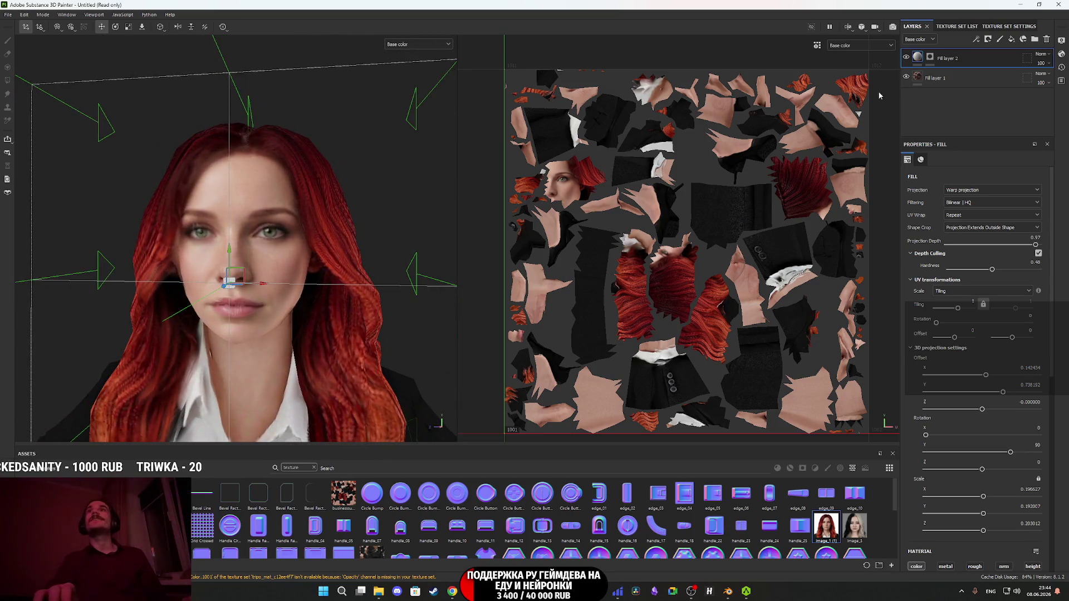
{"action": "left_click", "coordinate": [907, 58]}
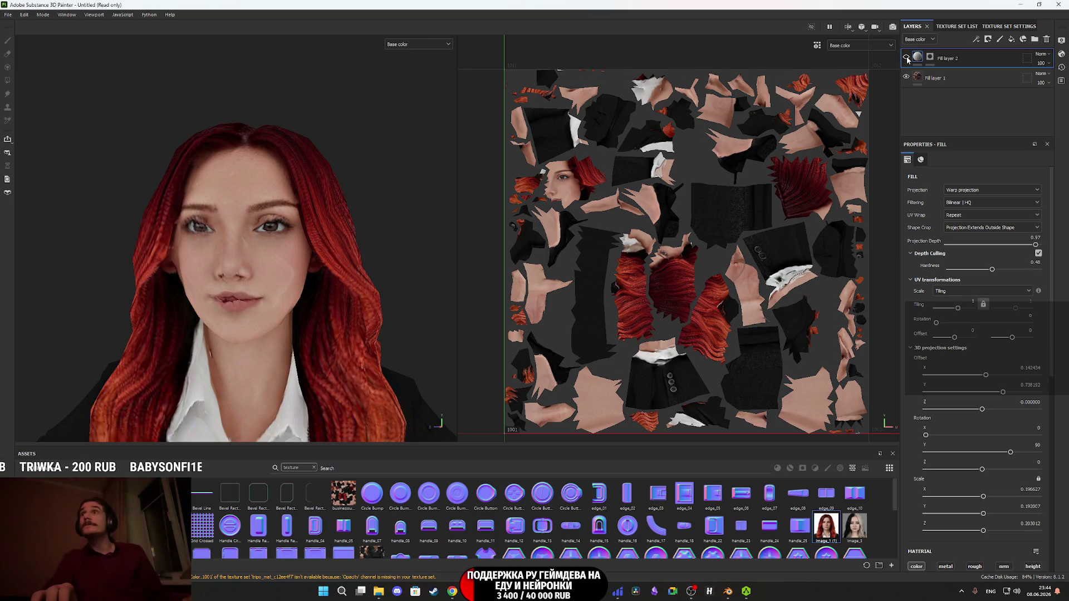
{"action": "left_click", "coordinate": [906, 59]}
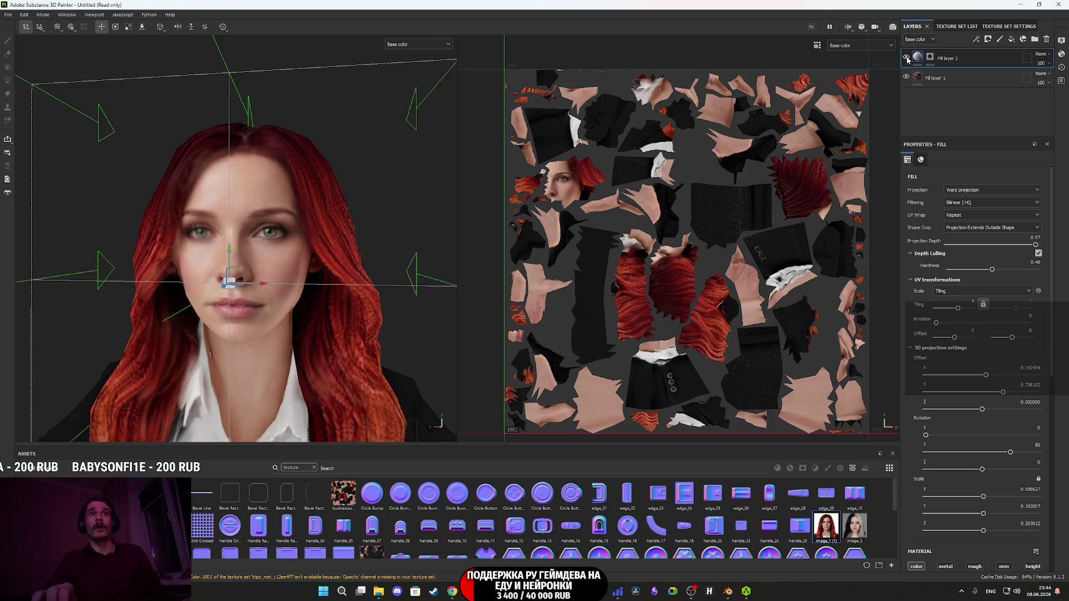
{"action": "left_click", "coordinate": [906, 59]}
{"action": "left_click", "coordinate": [906, 59]}
{"action": "mouse_move", "coordinate": [361, 209]}
{"action": "left_mouse_down"}
{"action": "mouse_move", "coordinate": [190, 229]}
{"action": "mouse_move", "coordinate": [183, 240]}
{"action": "mouse_move", "coordinate": [422, 249]}
{"action": "left_mouse_up"}
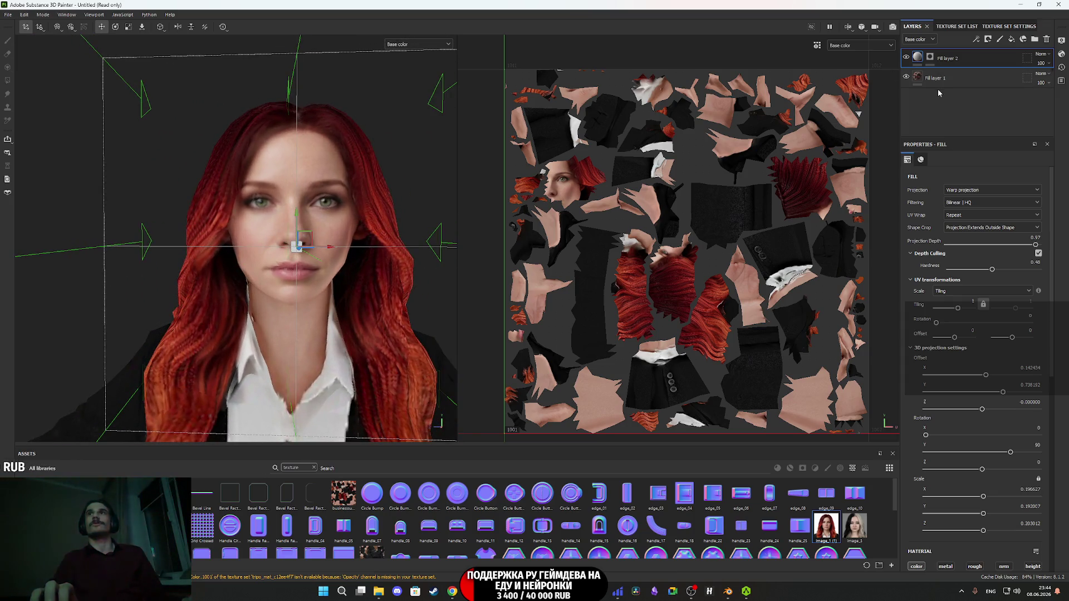
{"action": "left_click", "coordinate": [918, 79]}
{"action": "scroll", "coordinate": [349, 246], "scroll_direction": "down", "scroll_amount": 5}
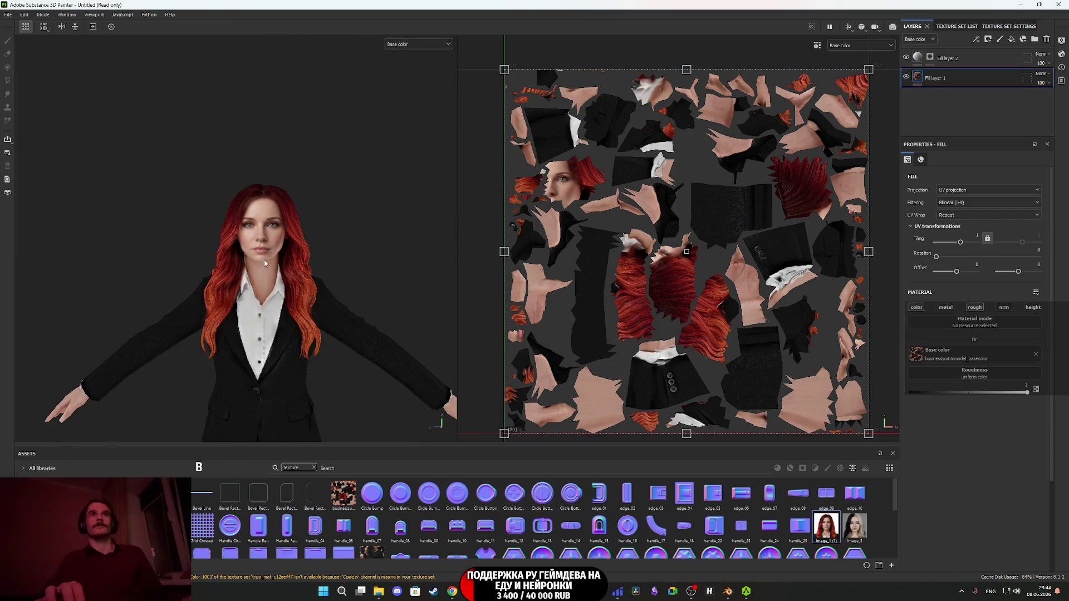
{"action": "scroll", "coordinate": [256, 302], "scroll_direction": "down", "scroll_amount": 3}
{"action": "scroll", "coordinate": [255, 275], "scroll_direction": "up", "scroll_amount": 6}
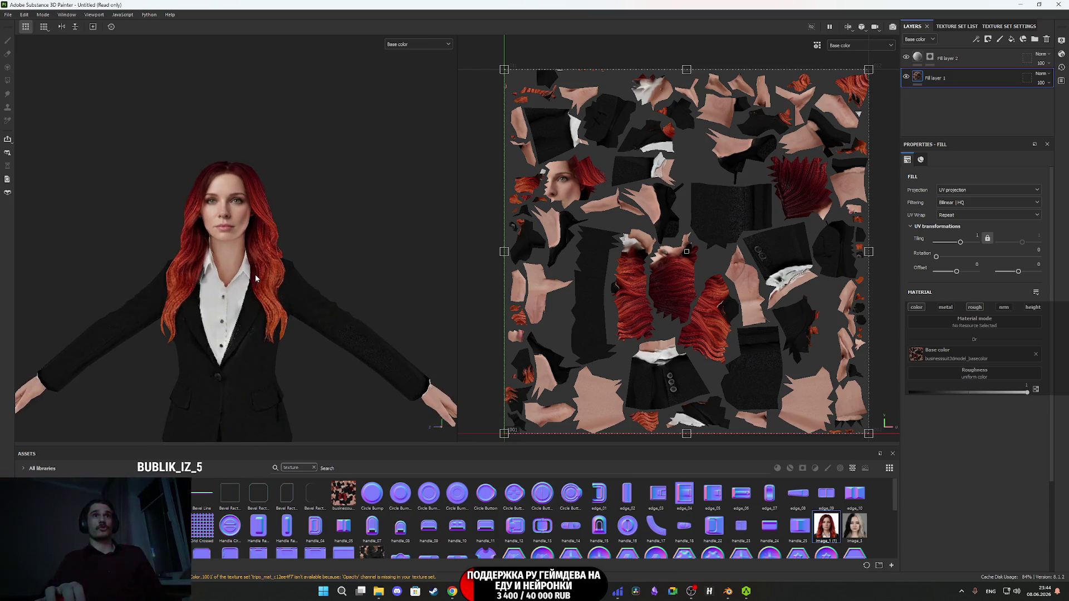
{"action": "scroll", "coordinate": [278, 315], "scroll_direction": "up", "scroll_amount": 8}
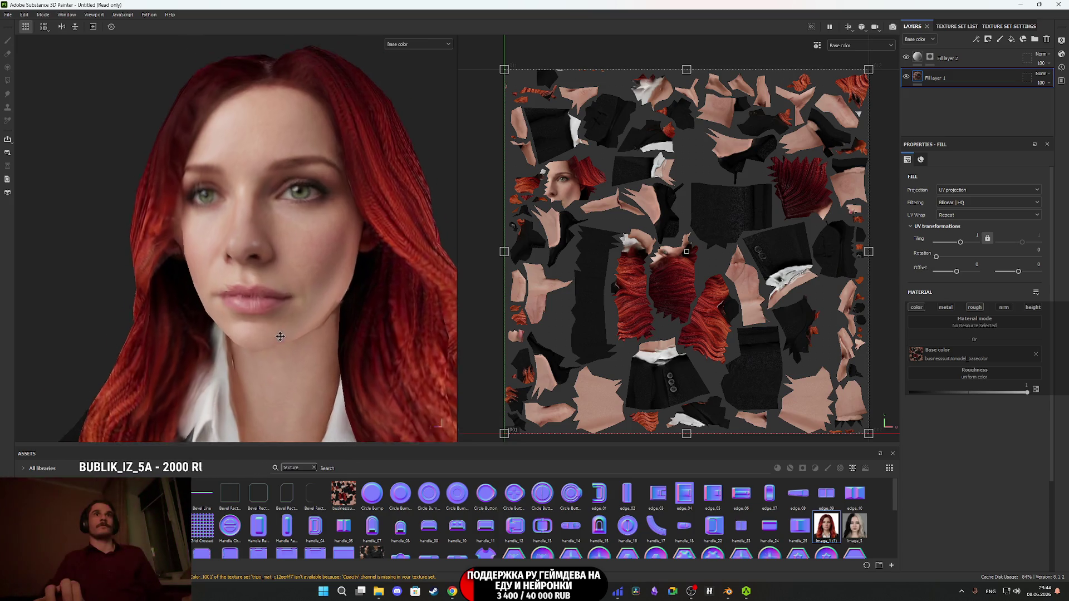
{"action": "scroll", "coordinate": [284, 343], "scroll_direction": "down", "scroll_amount": 5}
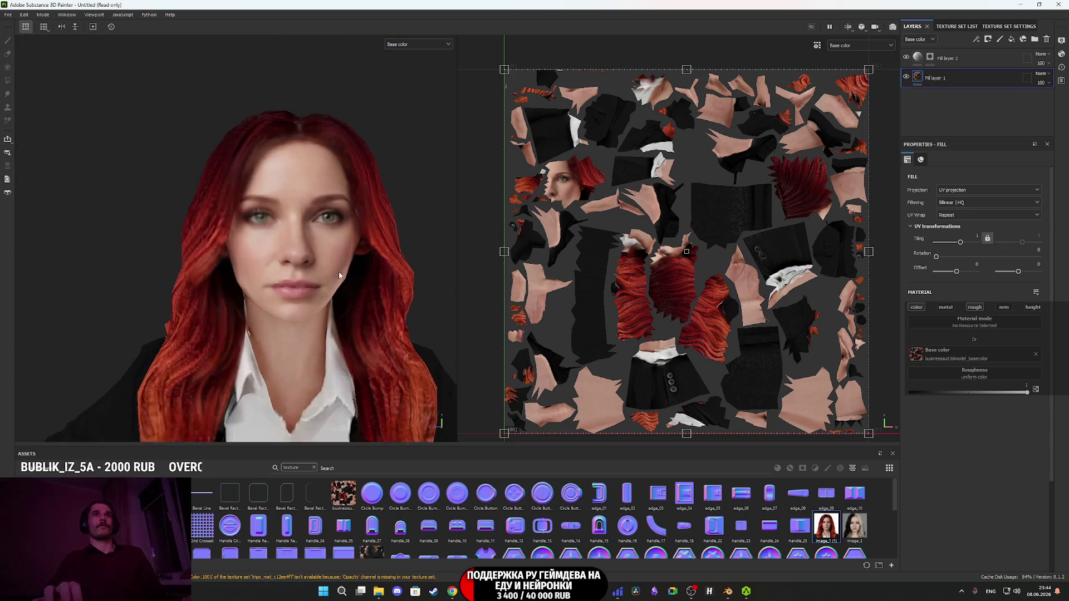
{"action": "scroll", "coordinate": [340, 299], "scroll_direction": "down", "scroll_amount": 5}
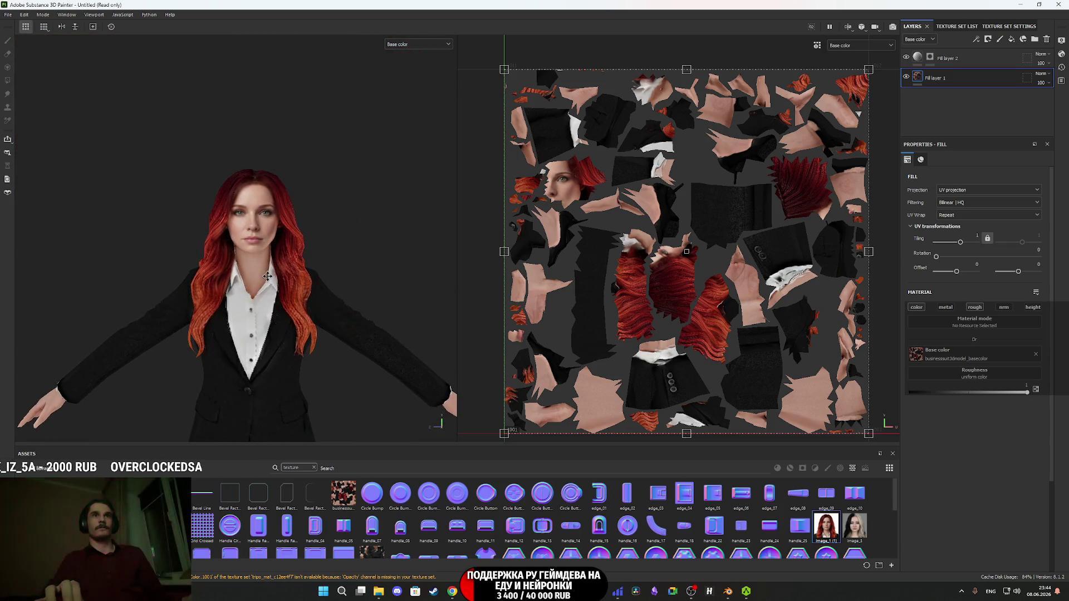
{"action": "mouse_move", "coordinate": [244, 276]}
{"action": "left_mouse_down"}
{"action": "mouse_move", "coordinate": [124, 275]}
{"action": "mouse_move", "coordinate": [382, 275]}
{"action": "mouse_move", "coordinate": [245, 273]}
{"action": "mouse_move", "coordinate": [259, 73]}
{"action": "mouse_move", "coordinate": [317, 200]}
{"action": "mouse_move", "coordinate": [291, 227]}
{"action": "mouse_move", "coordinate": [321, 136]}
{"action": "left_mouse_up"}
{"action": "scroll", "coordinate": [760, 120], "scroll_direction": "up", "scroll_amount": 1}
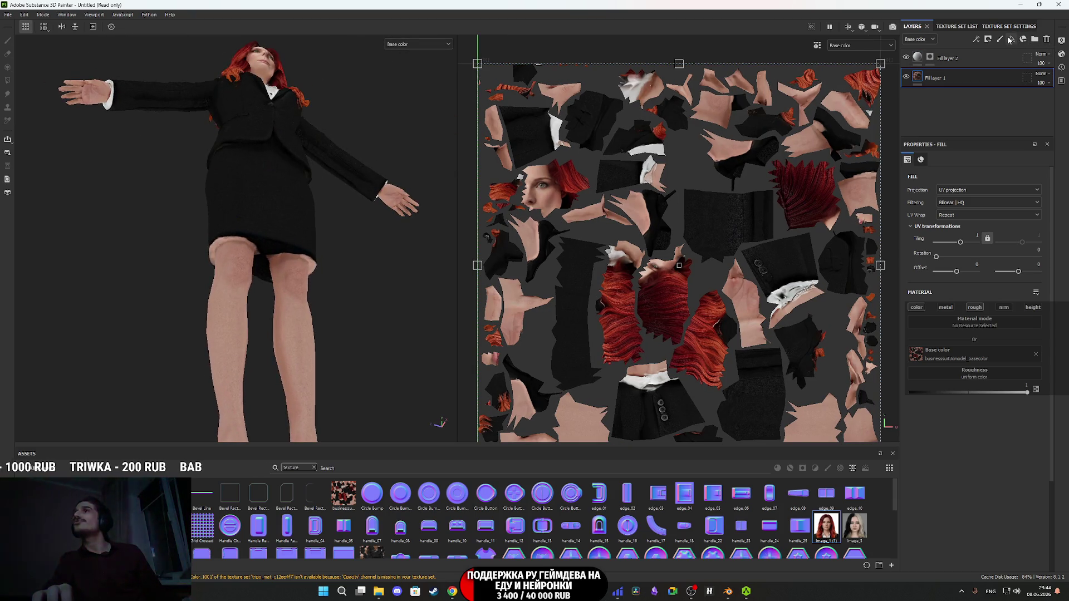
- Add Fill layer 3 with an eyedropped black Base color and give it a black mask
{"action": "left_click", "coordinate": [1011, 39]}
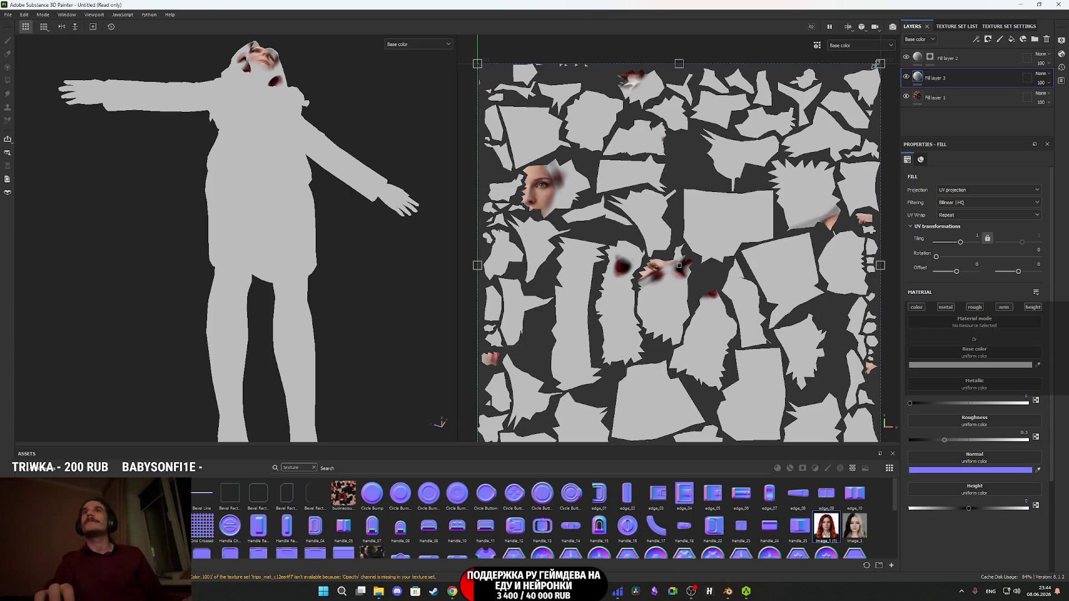
{"action": "left_click", "coordinate": [906, 77]}
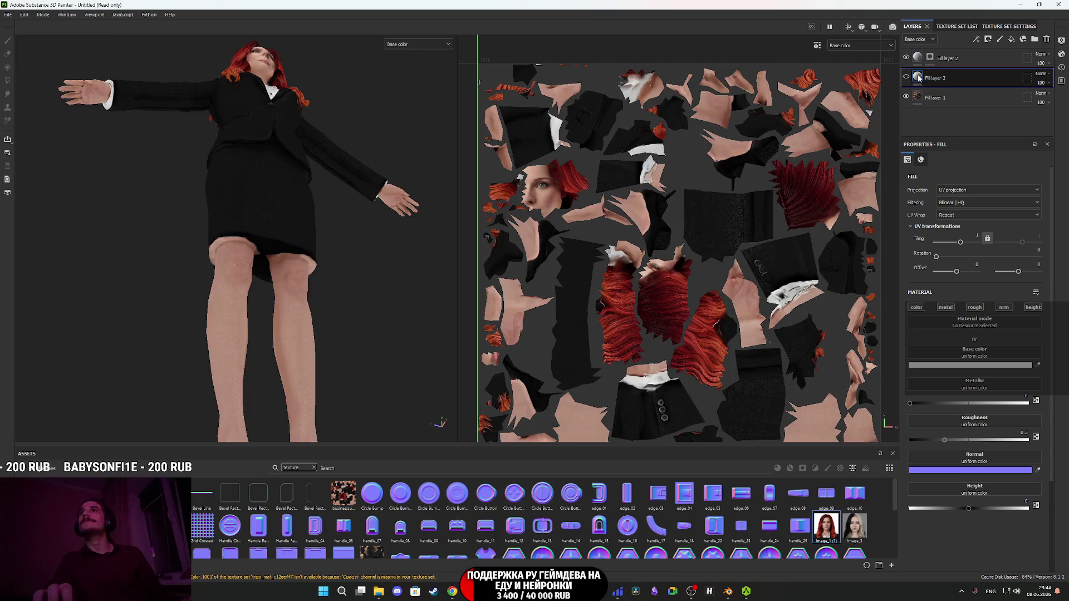
{"action": "mouse_move", "coordinate": [919, 80]}
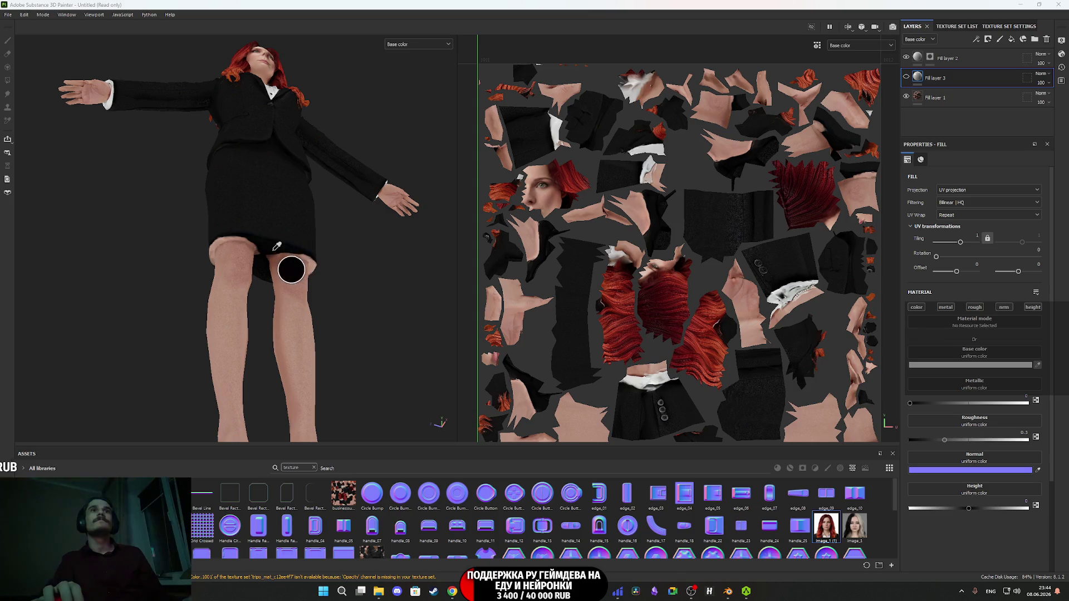
{"action": "left_click", "coordinate": [274, 250]}
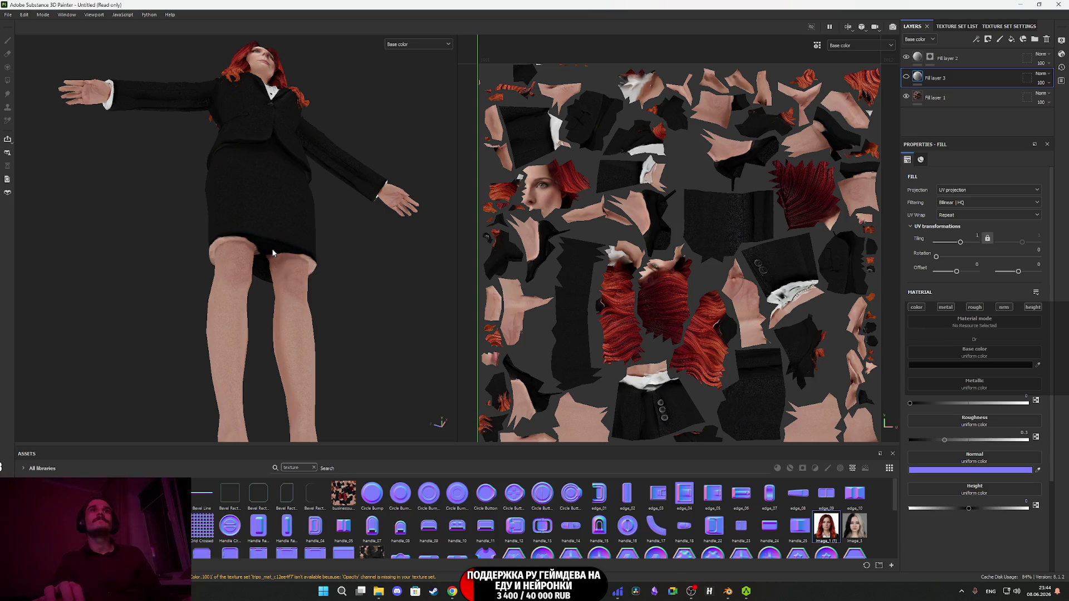
{"action": "right_click", "coordinate": [917, 77]}
{"action": "left_click", "coordinate": [948, 90]}
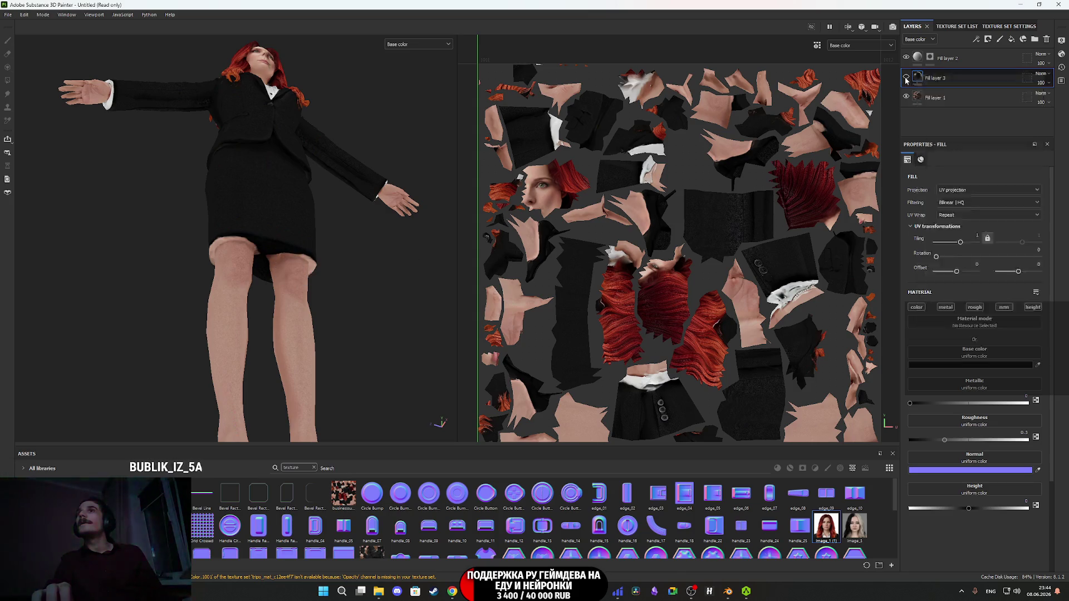
{"action": "right_click", "coordinate": [918, 79]}
{"action": "left_click", "coordinate": [948, 94]}
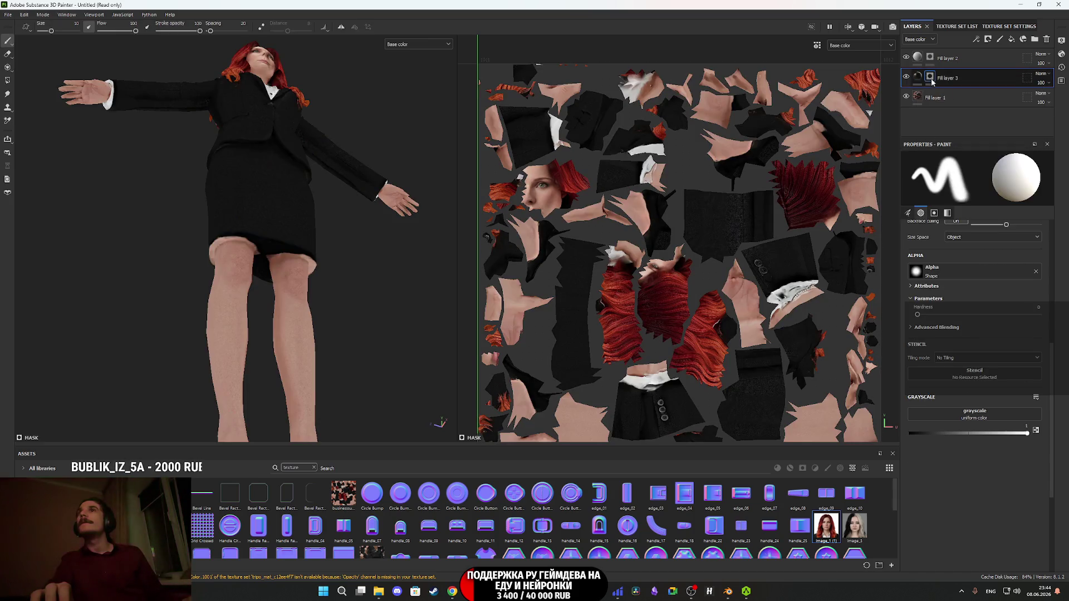
- Polygon-fill the faces at the skirt's hem edge into Fill layer 3's mask
{"action": "left_click", "coordinate": [7, 81]}
{"action": "scroll", "coordinate": [216, 199], "scroll_direction": "up", "scroll_amount": 5}
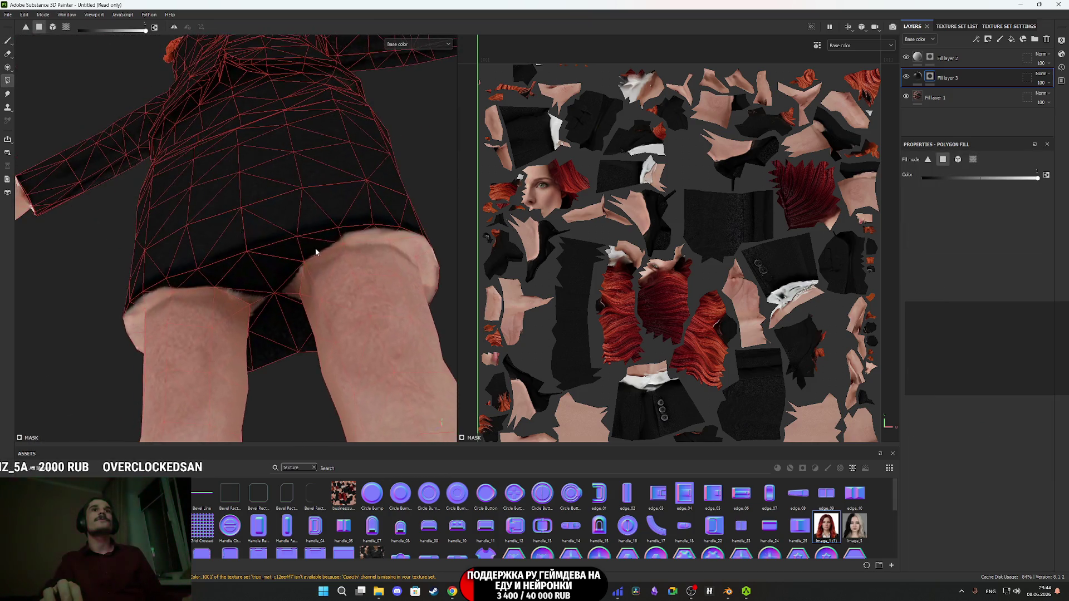
{"action": "scroll", "coordinate": [316, 252], "scroll_direction": "up", "scroll_amount": 2}
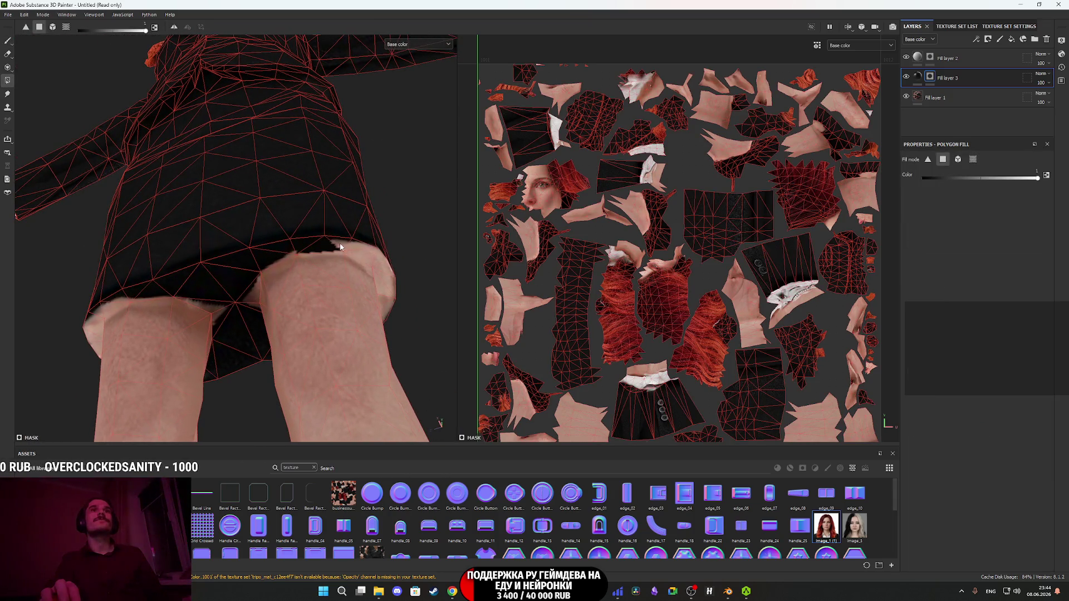
{"action": "mouse_move", "coordinate": [364, 254]}
{"action": "left_mouse_down"}
{"action": "mouse_move", "coordinate": [360, 279]}
{"action": "mouse_move", "coordinate": [275, 284]}
{"action": "mouse_move", "coordinate": [334, 270]}
{"action": "mouse_move", "coordinate": [357, 272]}
{"action": "mouse_move", "coordinate": [244, 293]}
{"action": "mouse_move", "coordinate": [301, 286]}
{"action": "mouse_move", "coordinate": [381, 330]}
{"action": "mouse_move", "coordinate": [227, 301]}
{"action": "mouse_move", "coordinate": [237, 244]}
{"action": "left_mouse_up"}
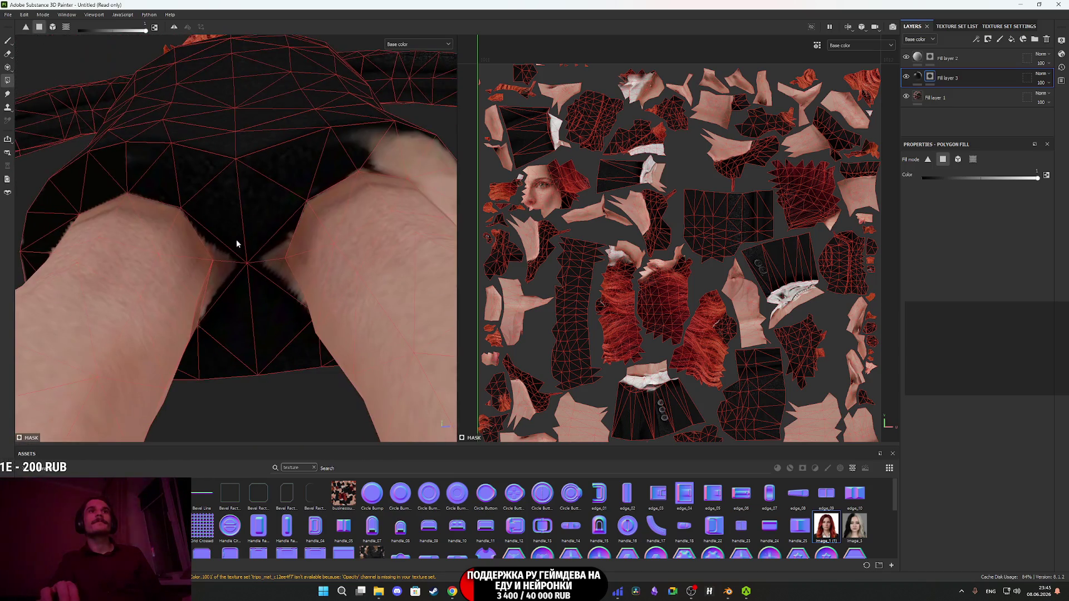
{"action": "scroll", "coordinate": [274, 264], "scroll_direction": "down", "scroll_amount": 2}
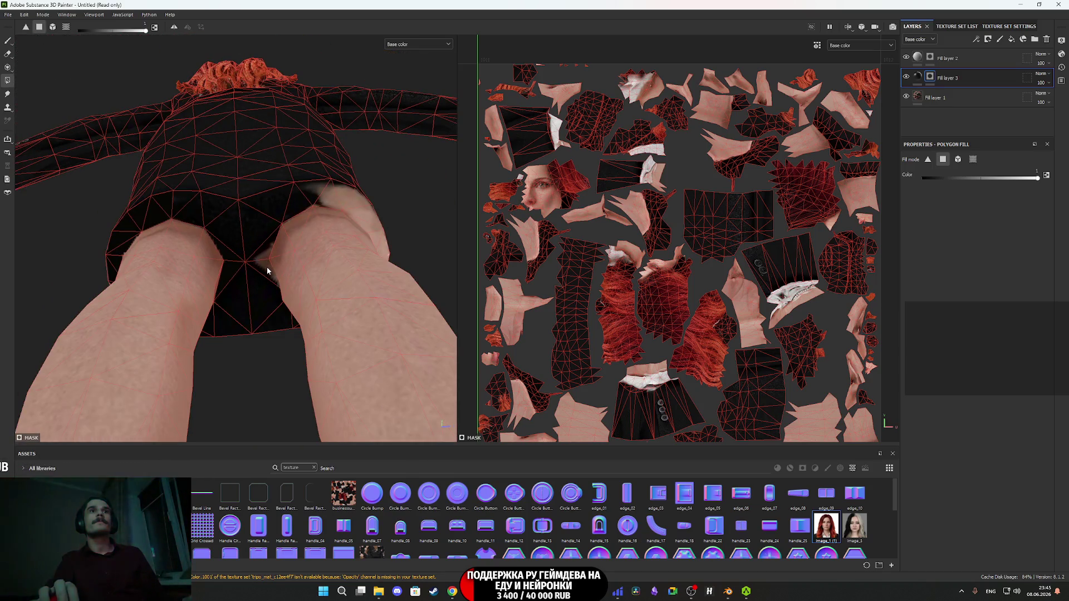
{"action": "left_click_drag", "start_coordinate": [282, 270], "coordinate": [190, 307]}
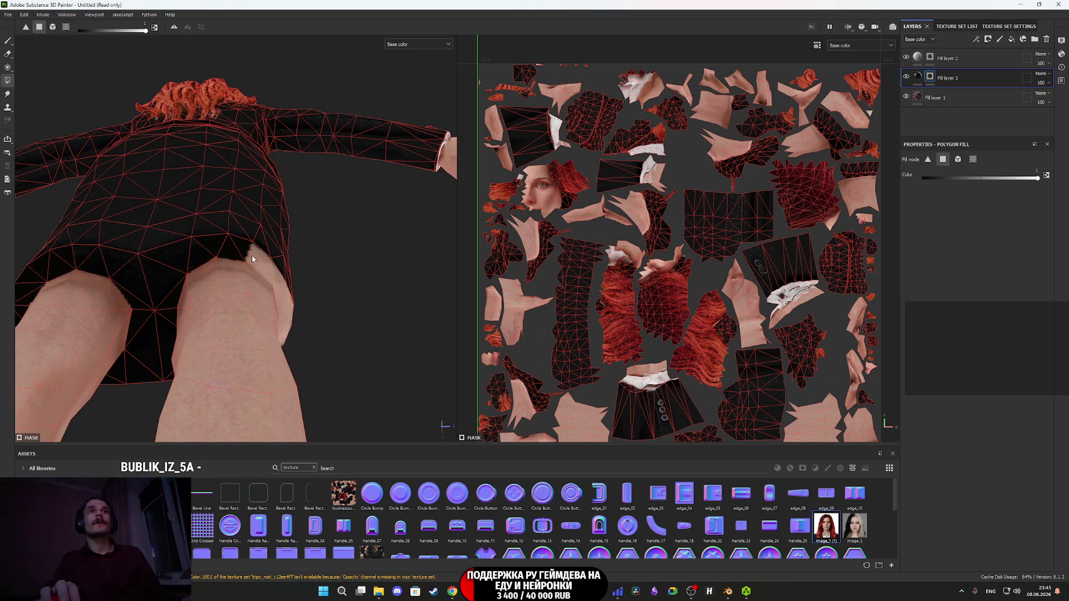
{"action": "left_click_drag", "start_coordinate": [291, 291], "coordinate": [173, 300]}
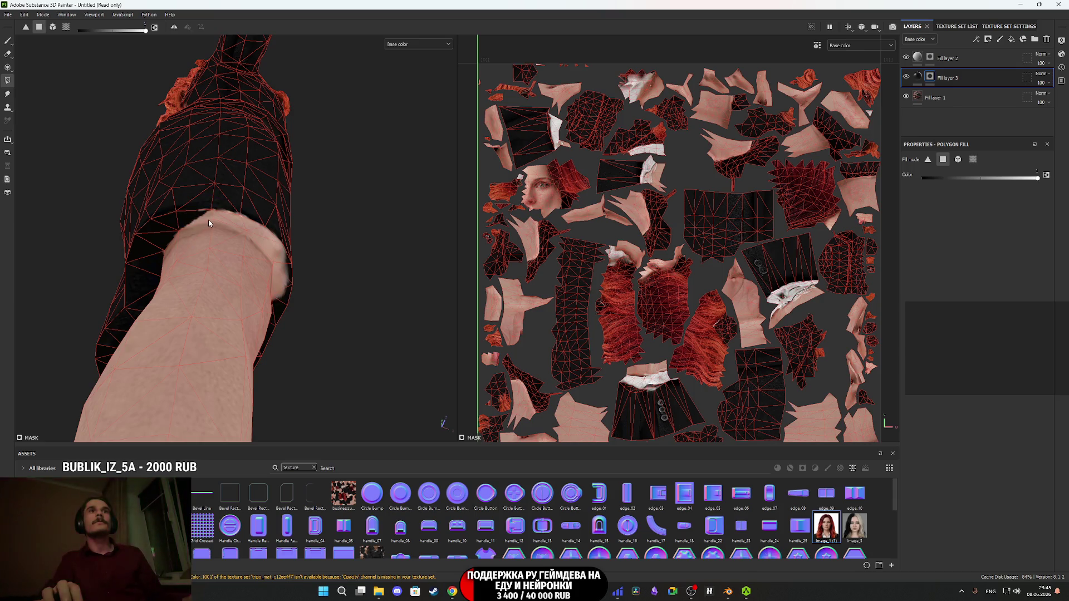
{"action": "left_click", "coordinate": [265, 235]}
{"action": "left_click_drag", "start_coordinate": [255, 229], "coordinate": [272, 253]}
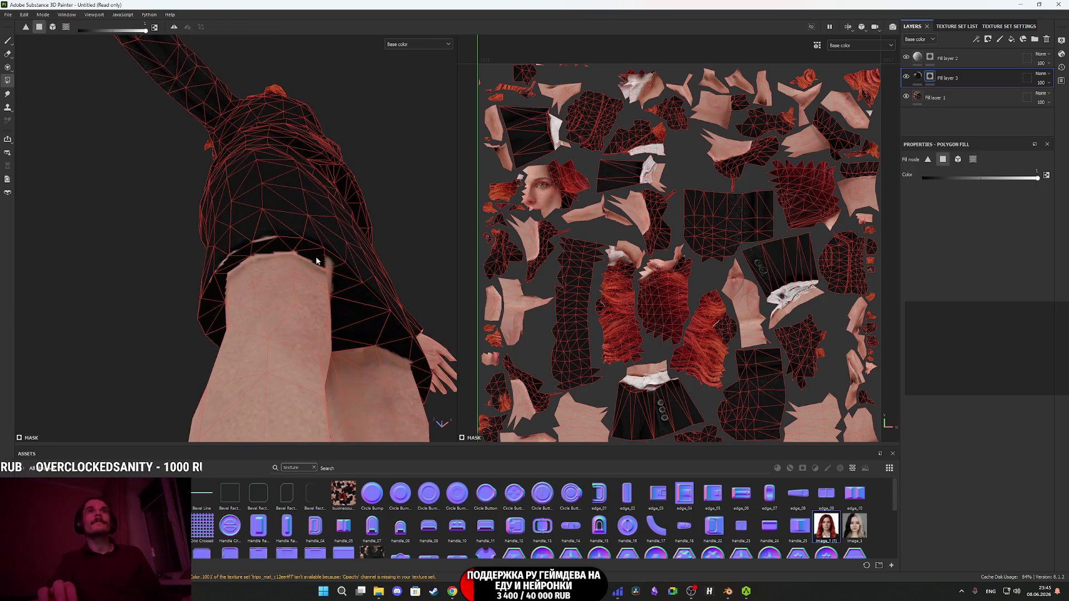
{"action": "mouse_move", "coordinate": [335, 268]}
{"action": "left_mouse_down"}
{"action": "mouse_move", "coordinate": [277, 287]}
{"action": "mouse_move", "coordinate": [334, 314]}
{"action": "mouse_move", "coordinate": [118, 321]}
{"action": "mouse_move", "coordinate": [119, 339]}
{"action": "mouse_move", "coordinate": [358, 348]}
{"action": "mouse_move", "coordinate": [271, 266]}
{"action": "mouse_move", "coordinate": [226, 267]}
{"action": "left_mouse_up"}
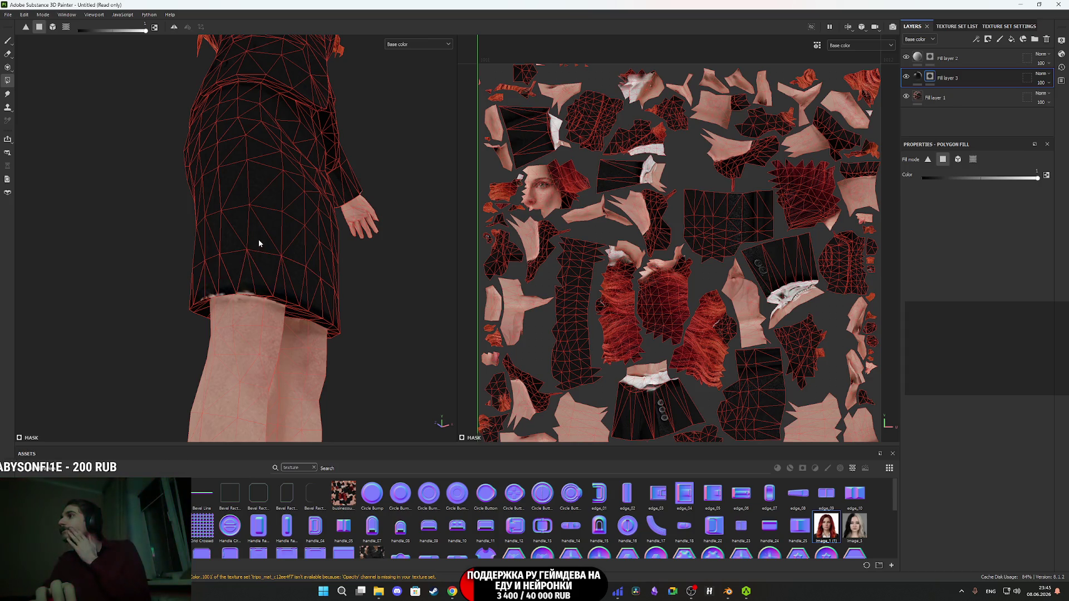
{"action": "scroll", "coordinate": [259, 243], "scroll_direction": "up", "scroll_amount": 1}
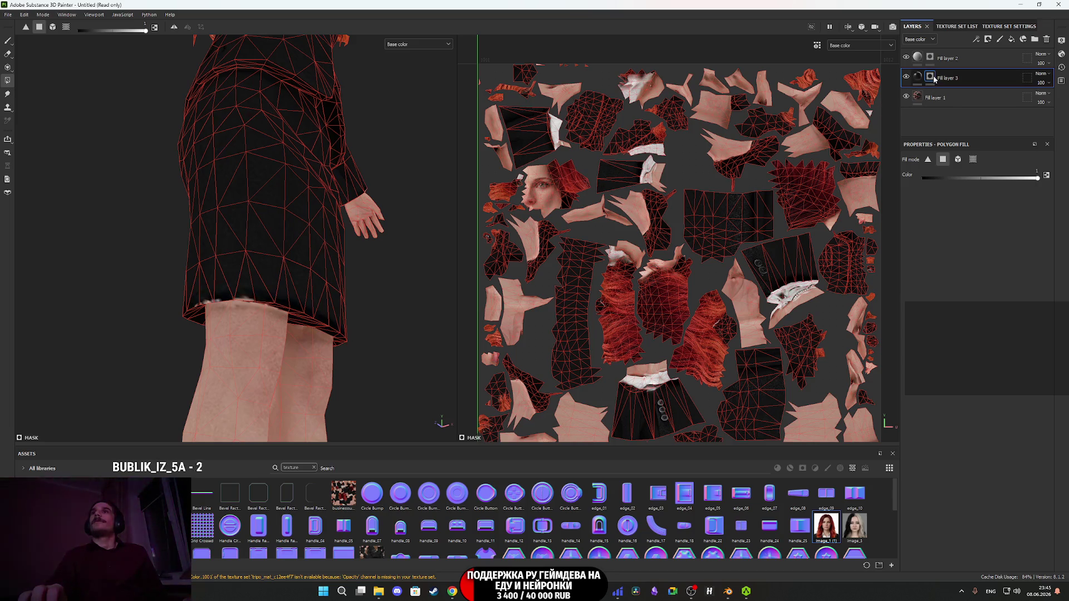
{"action": "double_click", "coordinate": [945, 99]}
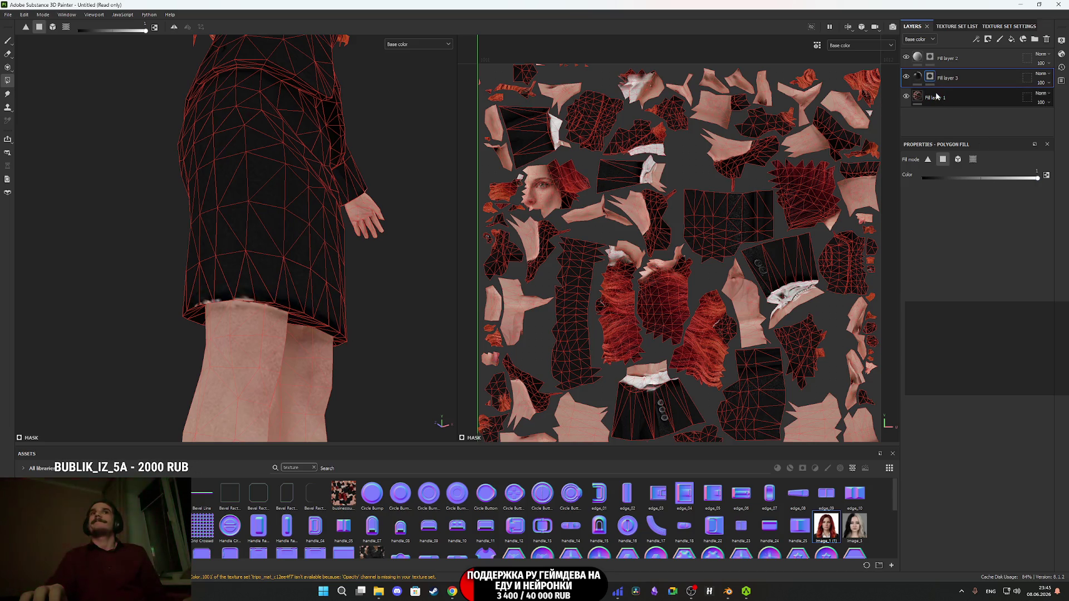
- Paint black along the skirt hem's white stripe, shrinking the brush to size 5
{"action": "left_click", "coordinate": [934, 81]}
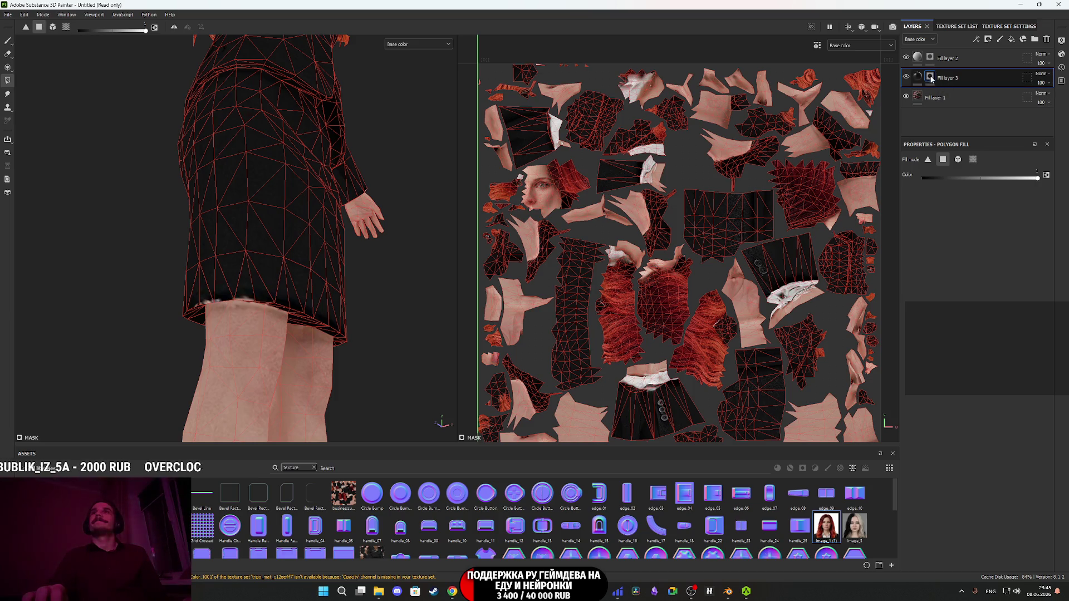
{"action": "left_click", "coordinate": [9, 41]}
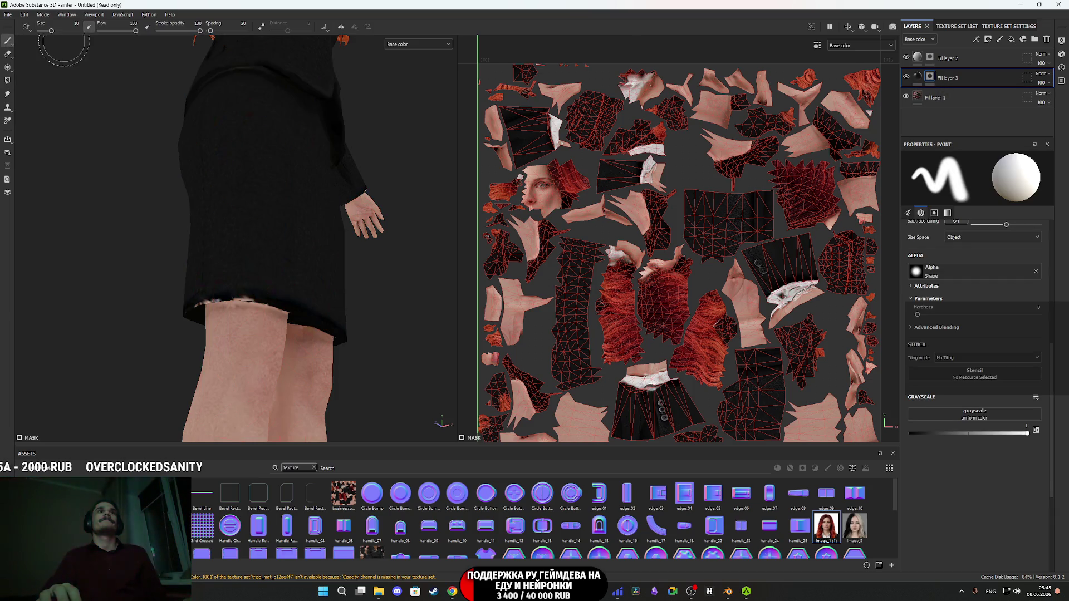
{"action": "left_click_drag", "start_coordinate": [275, 339], "coordinate": [239, 232]}
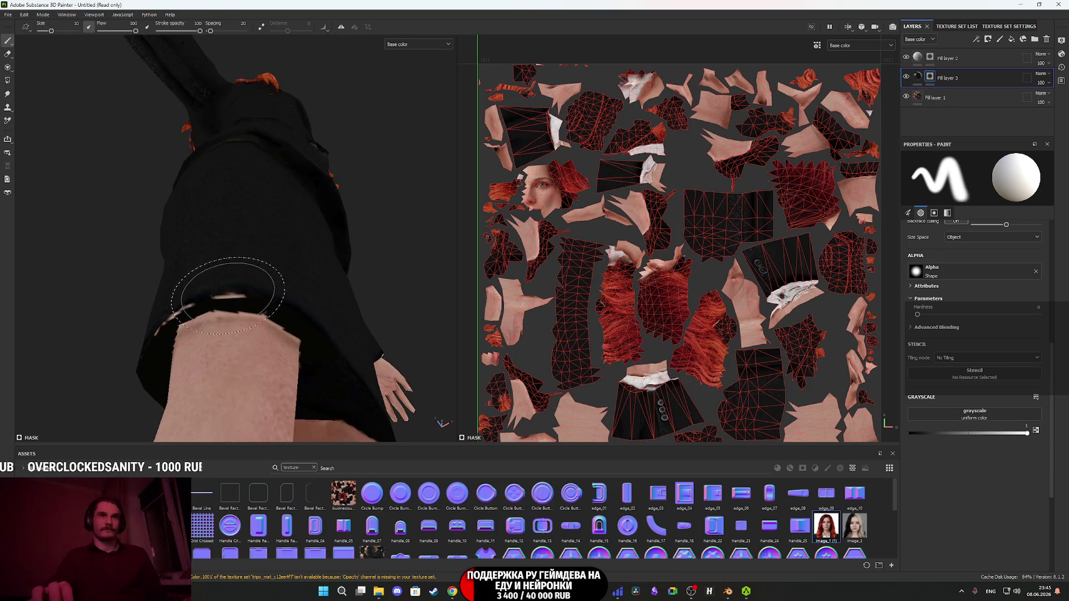
{"action": "mouse_move", "coordinate": [251, 303]}
{"action": "left_mouse_down"}
{"action": "mouse_move", "coordinate": [245, 262]}
{"action": "mouse_move", "coordinate": [262, 299]}
{"action": "mouse_move", "coordinate": [288, 240]}
{"action": "left_mouse_up"}
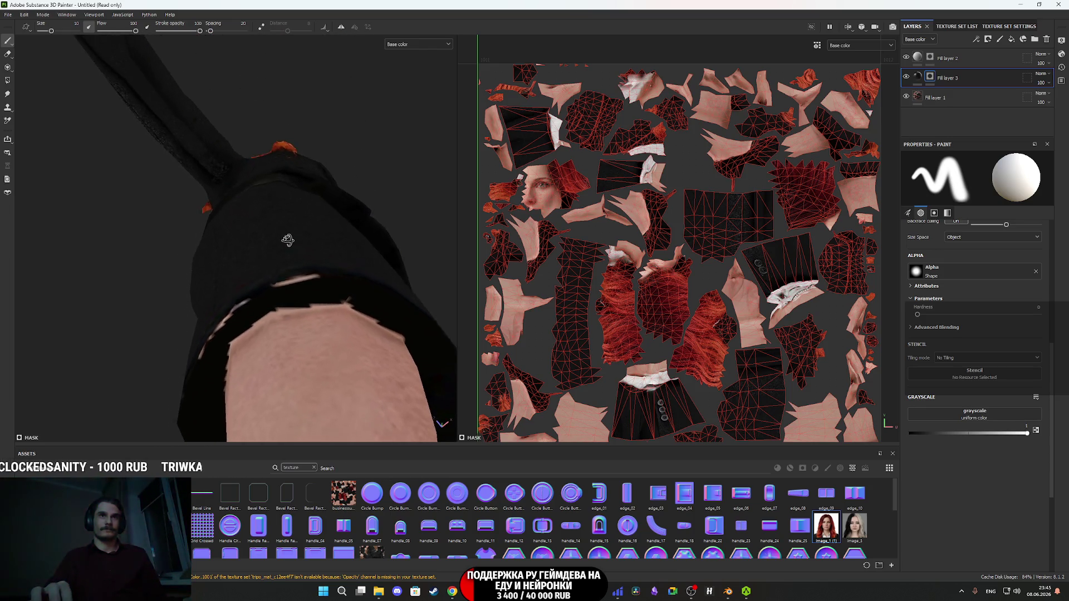
{"action": "mouse_move", "coordinate": [269, 293]}
{"action": "left_mouse_down"}
{"action": "mouse_move", "coordinate": [312, 284]}
{"action": "mouse_move", "coordinate": [284, 304]}
{"action": "mouse_move", "coordinate": [316, 278]}
{"action": "left_mouse_up"}
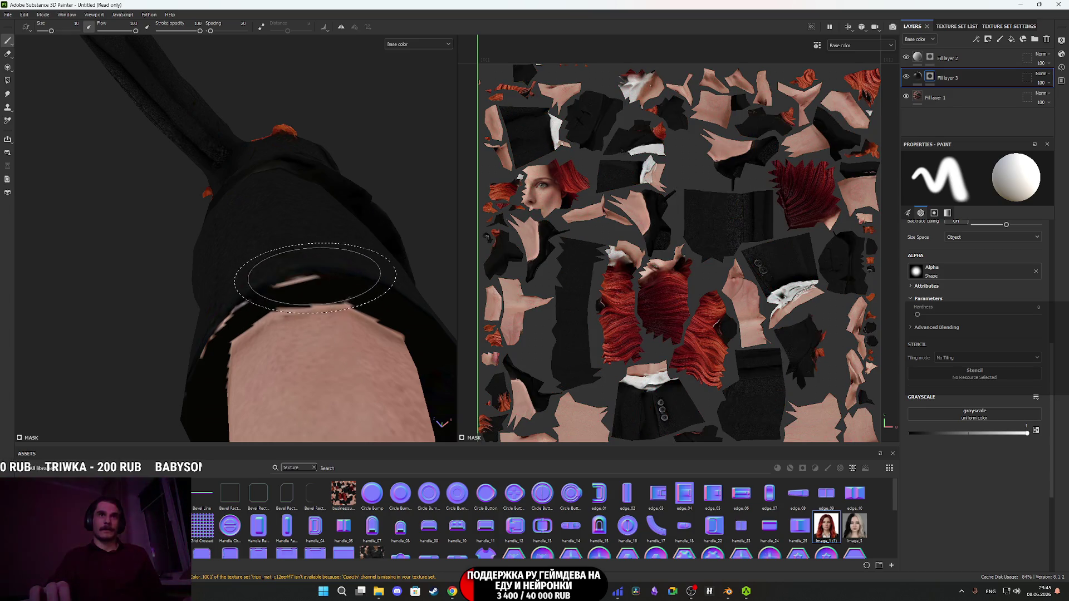
{"action": "type", "text": "5"}
{"action": "key", "text": "Return"}
{"action": "mouse_move", "coordinate": [312, 289]}
{"action": "left_mouse_down"}
{"action": "mouse_move", "coordinate": [303, 309]}
{"action": "mouse_move", "coordinate": [295, 281]}
{"action": "left_mouse_up"}
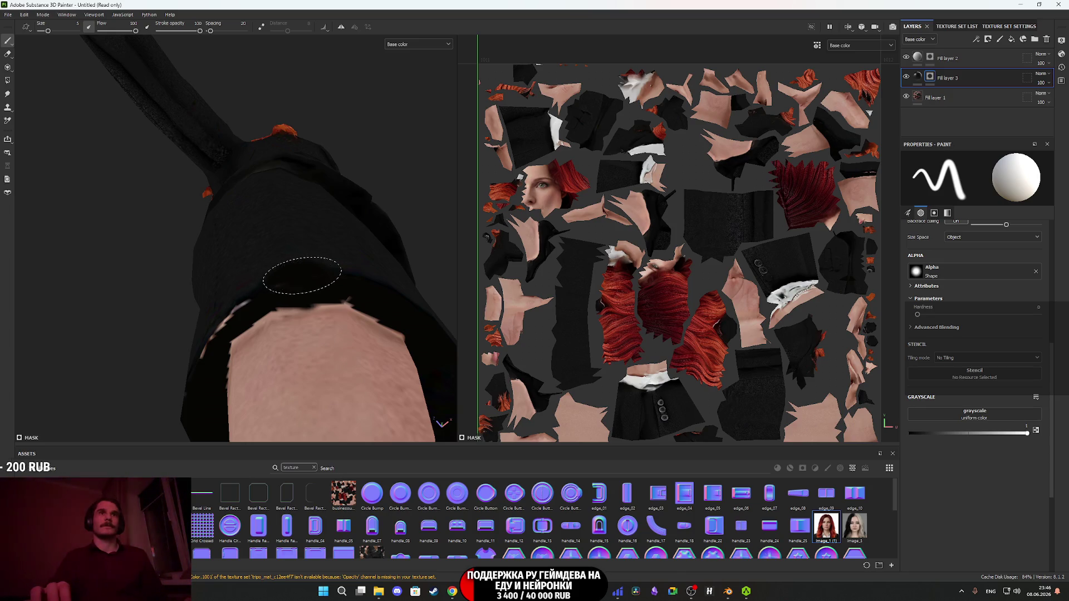
- Paint black over the skin peeking along the skirt edge from another angle
{"action": "mouse_move", "coordinate": [252, 282]}
{"action": "left_mouse_down"}
{"action": "mouse_move", "coordinate": [312, 284]}
{"action": "mouse_move", "coordinate": [249, 299]}
{"action": "left_mouse_up"}
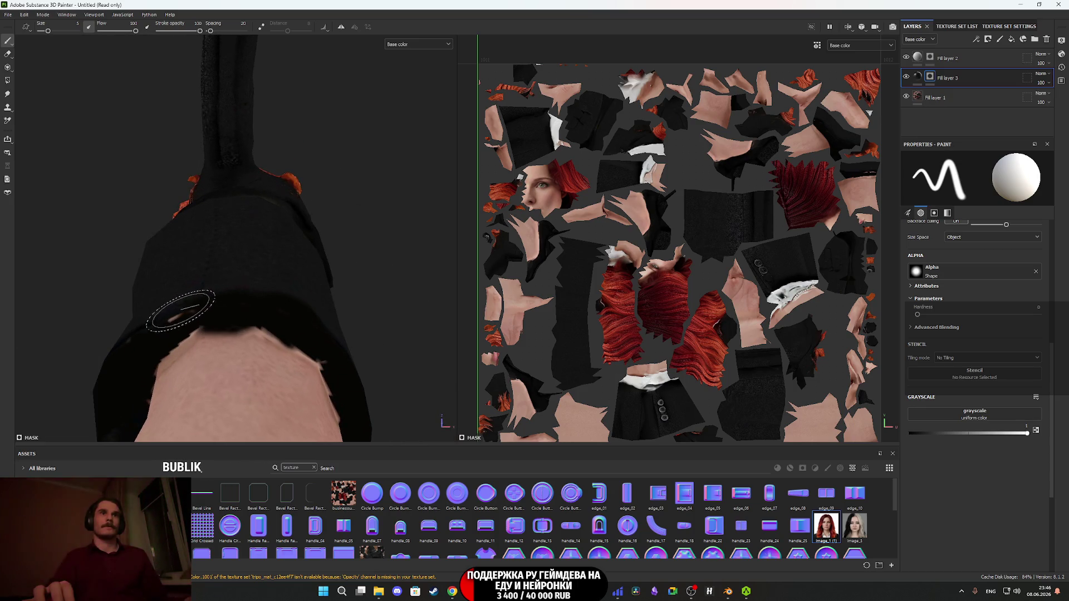
{"action": "mouse_move", "coordinate": [226, 310]}
{"action": "left_mouse_down"}
{"action": "mouse_move", "coordinate": [251, 387]}
{"action": "mouse_move", "coordinate": [327, 318]}
{"action": "mouse_move", "coordinate": [254, 276]}
{"action": "mouse_move", "coordinate": [401, 269]}
{"action": "mouse_move", "coordinate": [410, 305]}
{"action": "mouse_move", "coordinate": [358, 286]}
{"action": "mouse_move", "coordinate": [400, 285]}
{"action": "mouse_move", "coordinate": [313, 294]}
{"action": "left_mouse_up"}
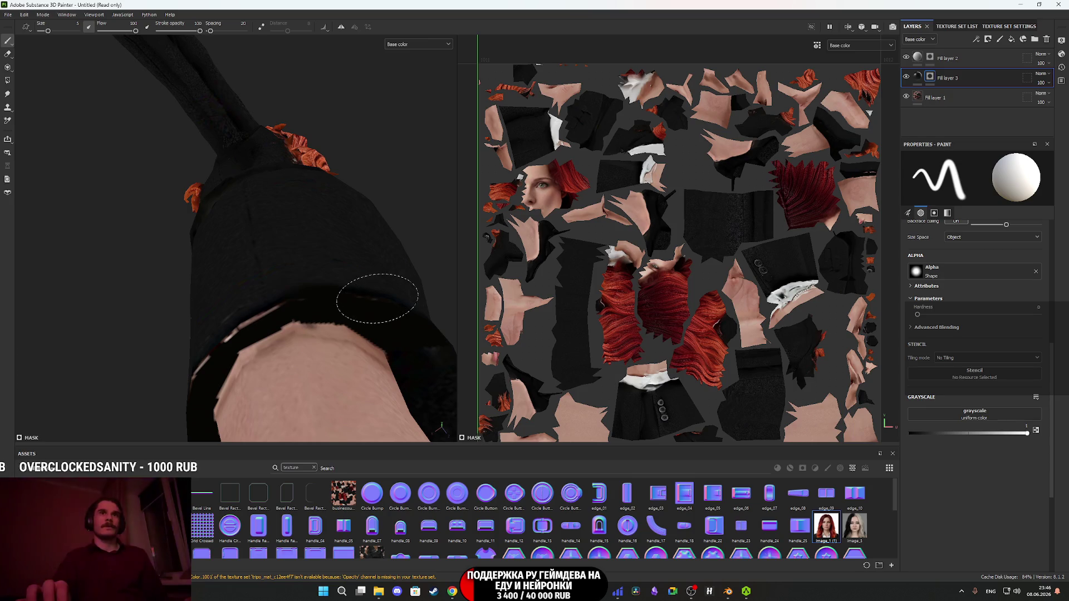
{"action": "left_click_drag", "start_coordinate": [319, 307], "coordinate": [371, 302]}
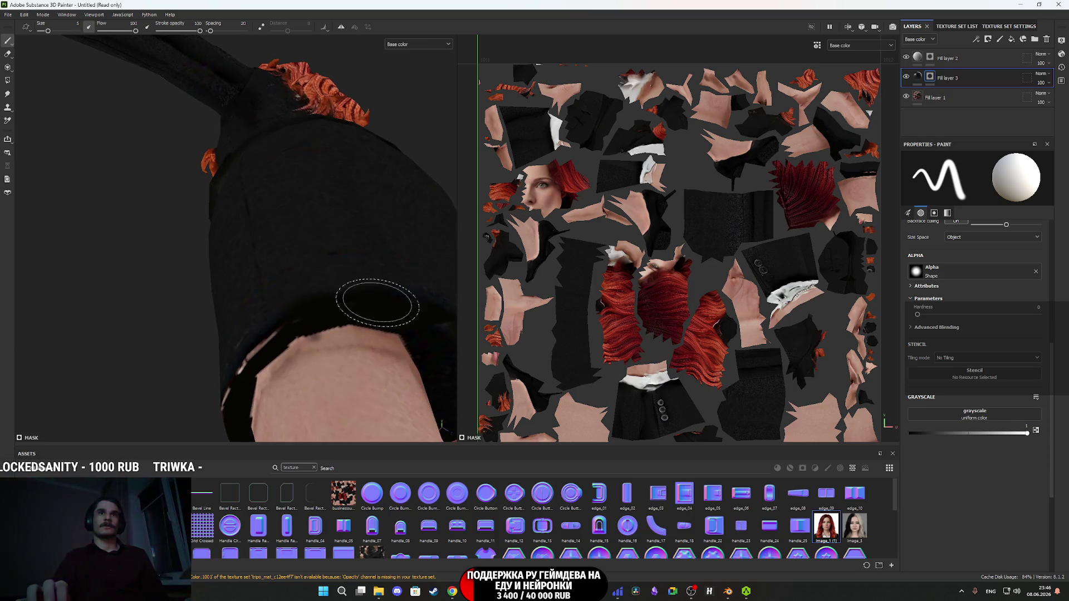
{"action": "mouse_move", "coordinate": [266, 325]}
{"action": "left_mouse_down"}
{"action": "mouse_move", "coordinate": [394, 329]}
{"action": "mouse_move", "coordinate": [334, 299]}
{"action": "mouse_move", "coordinate": [298, 326]}
{"action": "mouse_move", "coordinate": [357, 262]}
{"action": "left_mouse_up"}
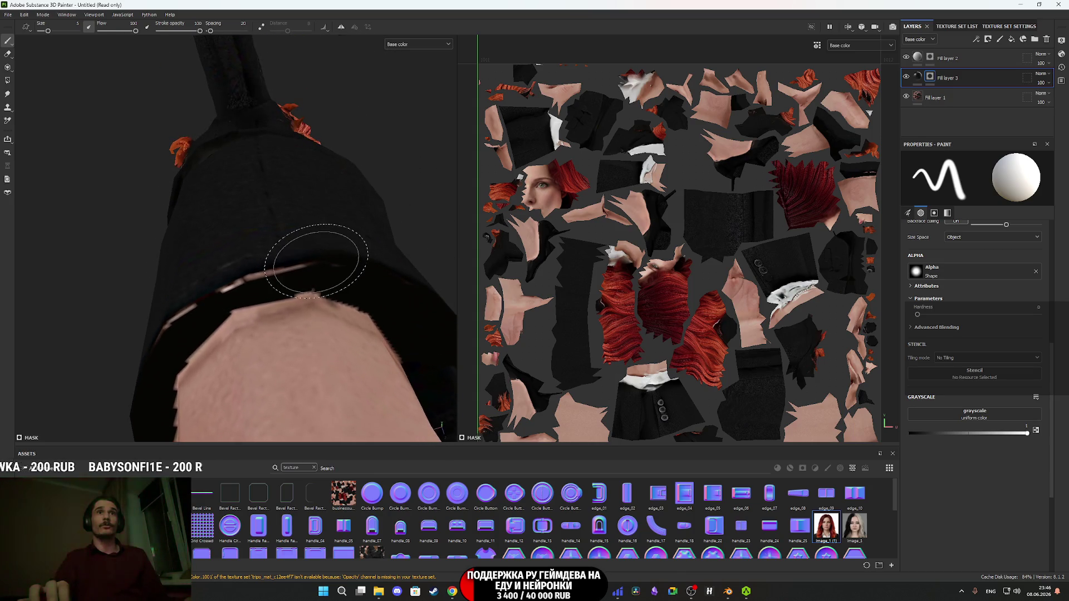
{"action": "left_click_drag", "start_coordinate": [286, 266], "coordinate": [205, 299]}
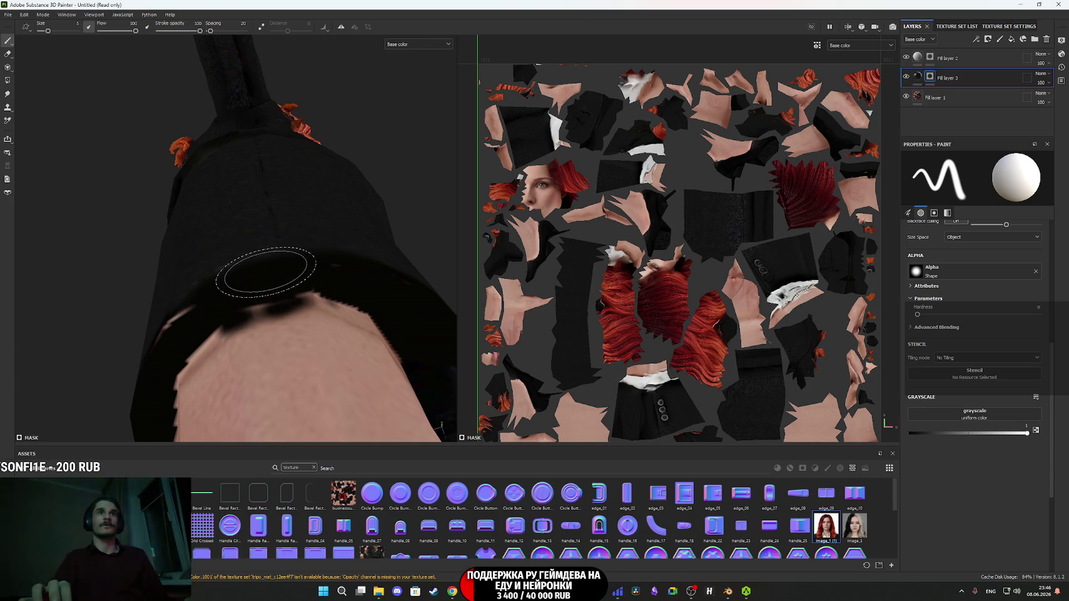
{"action": "mouse_move", "coordinate": [254, 281]}
{"action": "left_mouse_down"}
{"action": "mouse_move", "coordinate": [326, 267]}
{"action": "mouse_move", "coordinate": [308, 268]}
{"action": "left_mouse_up"}
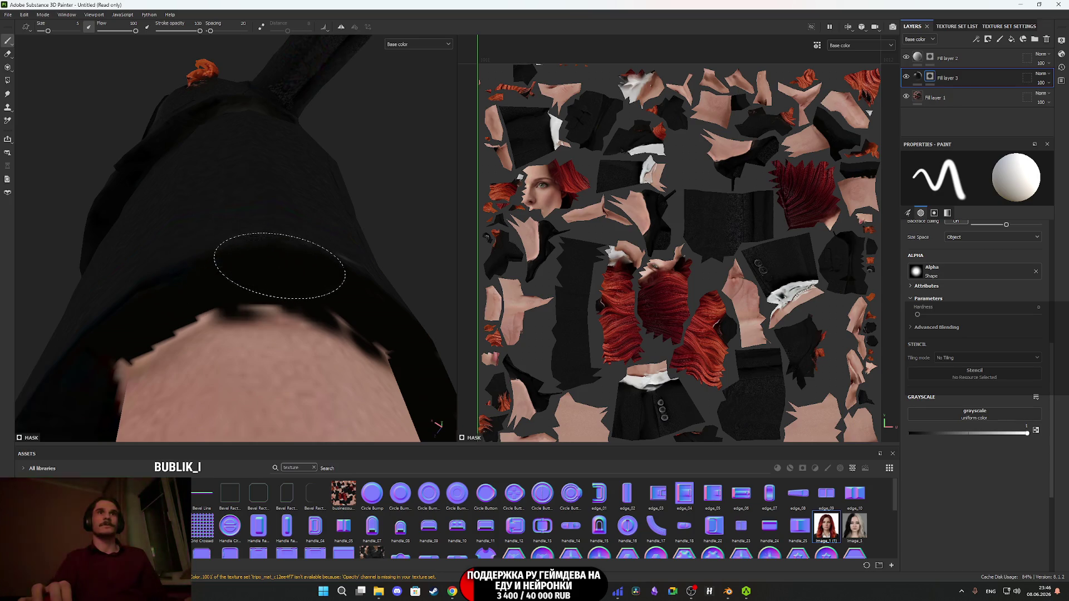
{"action": "mouse_move", "coordinate": [288, 266]}
{"action": "left_mouse_down"}
{"action": "mouse_move", "coordinate": [258, 282]}
{"action": "mouse_move", "coordinate": [318, 317]}
{"action": "mouse_move", "coordinate": [334, 255]}
{"action": "mouse_move", "coordinate": [304, 303]}
{"action": "mouse_move", "coordinate": [167, 228]}
{"action": "mouse_move", "coordinate": [108, 210]}
{"action": "mouse_move", "coordinate": [198, 274]}
{"action": "mouse_move", "coordinate": [303, 286]}
{"action": "left_mouse_up"}
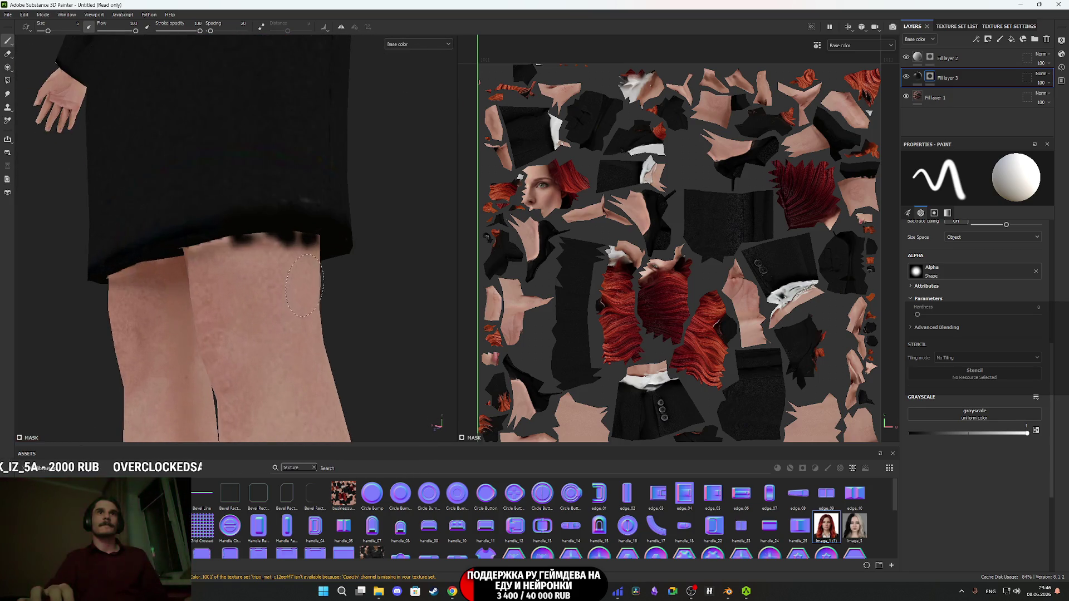
- Set the paint colour to black (grayscale 0) and polygon-fill a rectangle across the thigh
{"action": "left_click", "coordinate": [1036, 431]}
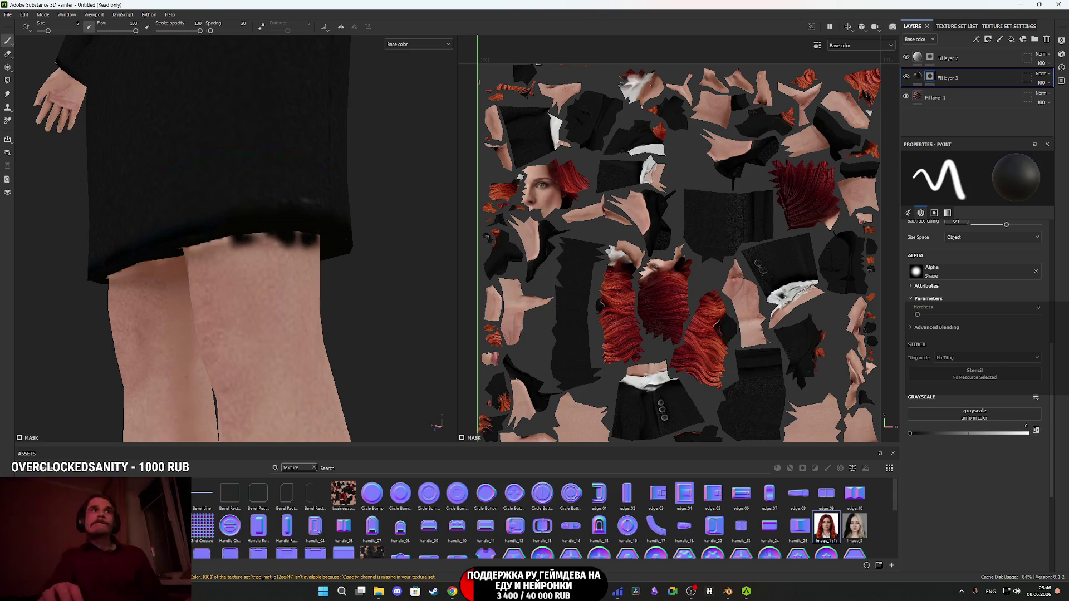
{"action": "left_click", "coordinate": [7, 81]}
{"action": "mouse_move", "coordinate": [330, 337]}
{"action": "left_mouse_down"}
{"action": "mouse_move", "coordinate": [250, 349]}
{"action": "mouse_move", "coordinate": [255, 356]}
{"action": "left_mouse_up"}
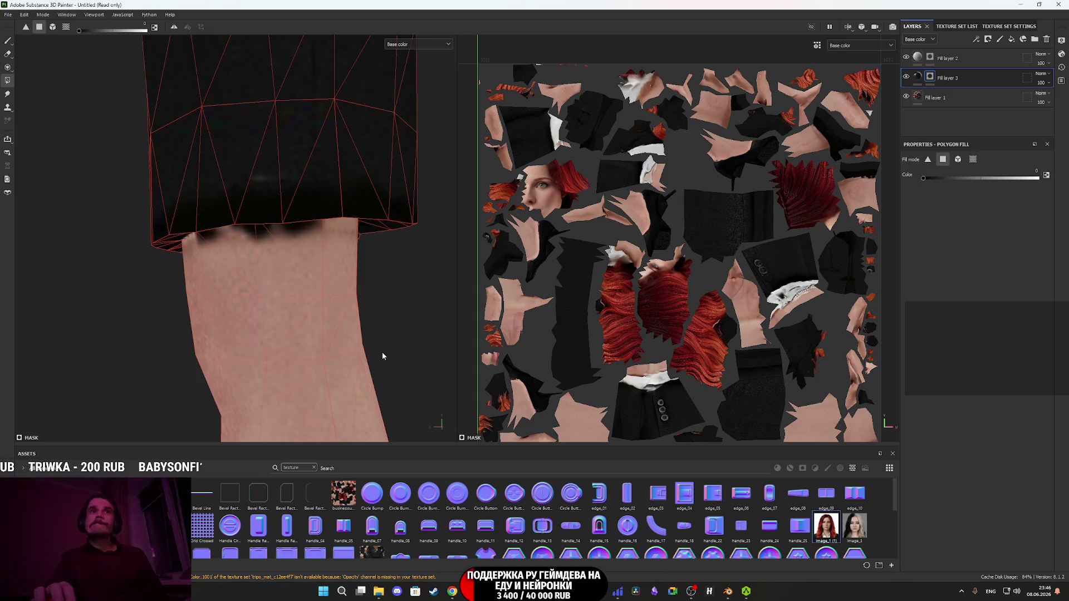
{"action": "mouse_move", "coordinate": [380, 340]}
{"action": "left_mouse_down"}
{"action": "mouse_move", "coordinate": [168, 289]}
{"action": "mouse_move", "coordinate": [425, 290]}
{"action": "mouse_move", "coordinate": [267, 332]}
{"action": "mouse_move", "coordinate": [158, 322]}
{"action": "mouse_move", "coordinate": [373, 327]}
{"action": "mouse_move", "coordinate": [386, 307]}
{"action": "left_mouse_up"}
- With Fill layer 2 selected, frame the whole model and view it three-quarter on
{"action": "left_click", "coordinate": [947, 57]}
{"action": "mouse_move", "coordinate": [279, 267]}
{"action": "left_mouse_down"}
{"action": "mouse_move", "coordinate": [262, 258]}
{"action": "mouse_move", "coordinate": [320, 304]}
{"action": "left_mouse_up"}
{"action": "key", "text": "f"}
{"action": "scroll", "coordinate": [262, 317], "scroll_direction": "up", "scroll_amount": 5}
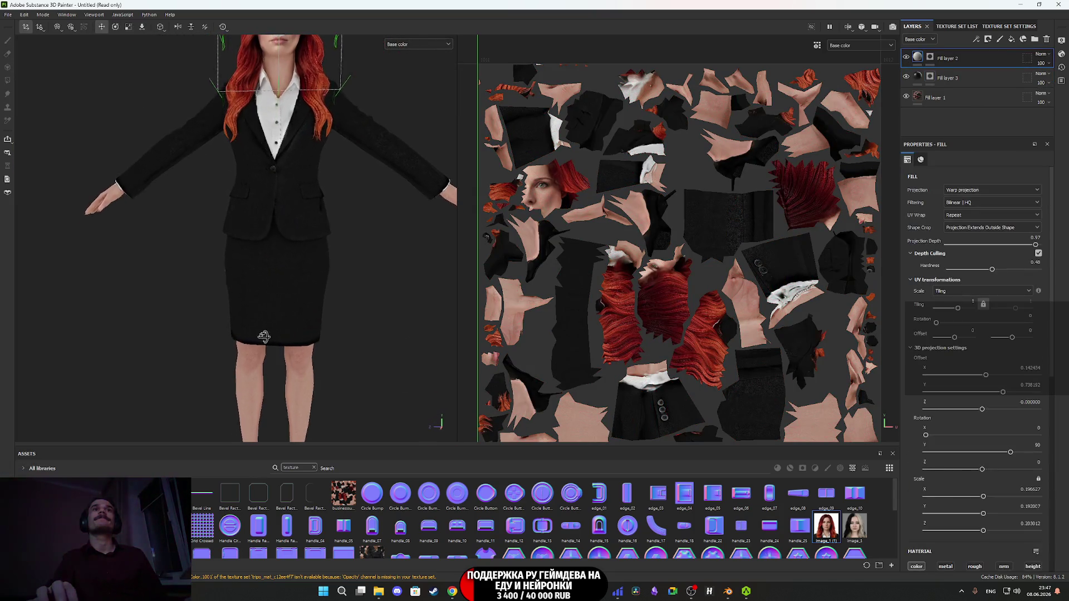
{"action": "mouse_move", "coordinate": [245, 361]}
{"action": "left_mouse_down"}
{"action": "mouse_move", "coordinate": [244, 334]}
{"action": "mouse_move", "coordinate": [295, 332]}
{"action": "mouse_move", "coordinate": [317, 313]}
{"action": "mouse_move", "coordinate": [427, 358]}
{"action": "mouse_move", "coordinate": [295, 334]}
{"action": "mouse_move", "coordinate": [287, 272]}
{"action": "mouse_move", "coordinate": [286, 298]}
{"action": "mouse_move", "coordinate": [296, 284]}
{"action": "mouse_move", "coordinate": [254, 265]}
{"action": "mouse_move", "coordinate": [259, 229]}
{"action": "mouse_move", "coordinate": [258, 264]}
{"action": "mouse_move", "coordinate": [291, 179]}
{"action": "mouse_move", "coordinate": [289, 139]}
{"action": "mouse_move", "coordinate": [267, 315]}
{"action": "mouse_move", "coordinate": [313, 289]}
{"action": "mouse_move", "coordinate": [249, 334]}
{"action": "mouse_move", "coordinate": [225, 291]}
{"action": "mouse_move", "coordinate": [235, 246]}
{"action": "mouse_move", "coordinate": [132, 334]}
{"action": "mouse_move", "coordinate": [131, 317]}
{"action": "mouse_move", "coordinate": [286, 390]}
{"action": "mouse_move", "coordinate": [294, 281]}
{"action": "mouse_move", "coordinate": [279, 298]}
{"action": "mouse_move", "coordinate": [418, 215]}
{"action": "mouse_move", "coordinate": [334, 251]}
{"action": "mouse_move", "coordinate": [251, 306]}
{"action": "mouse_move", "coordinate": [236, 353]}
{"action": "left_mouse_up"}
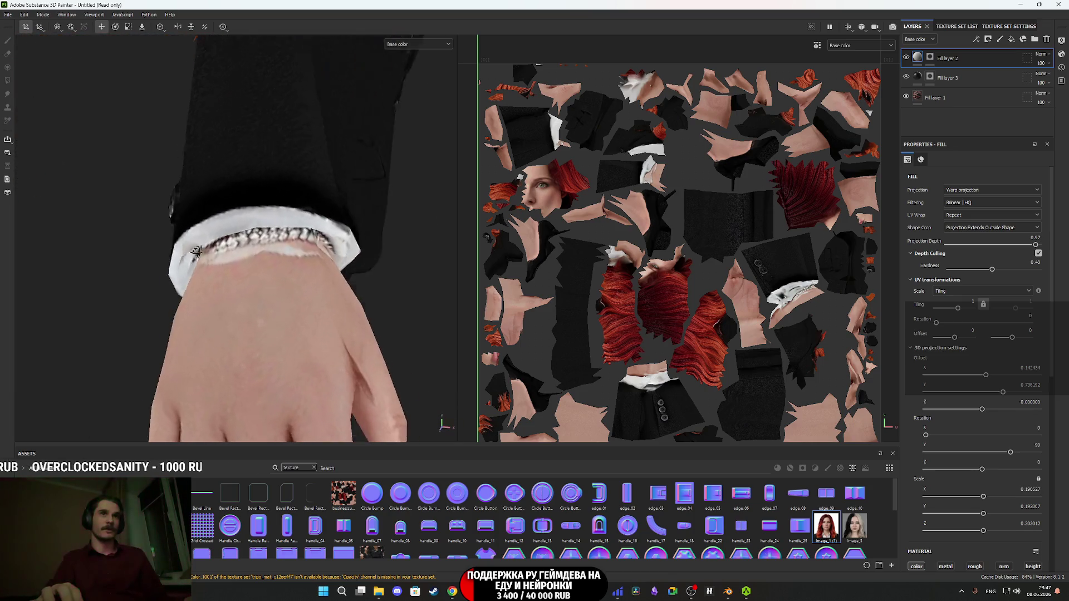
{"action": "scroll", "coordinate": [289, 134], "scroll_direction": "down", "scroll_amount": 5}
{"action": "scroll", "coordinate": [210, 268], "scroll_direction": "up", "scroll_amount": 5}
{"action": "scroll", "coordinate": [236, 353], "scroll_direction": "up", "scroll_amount": 5}
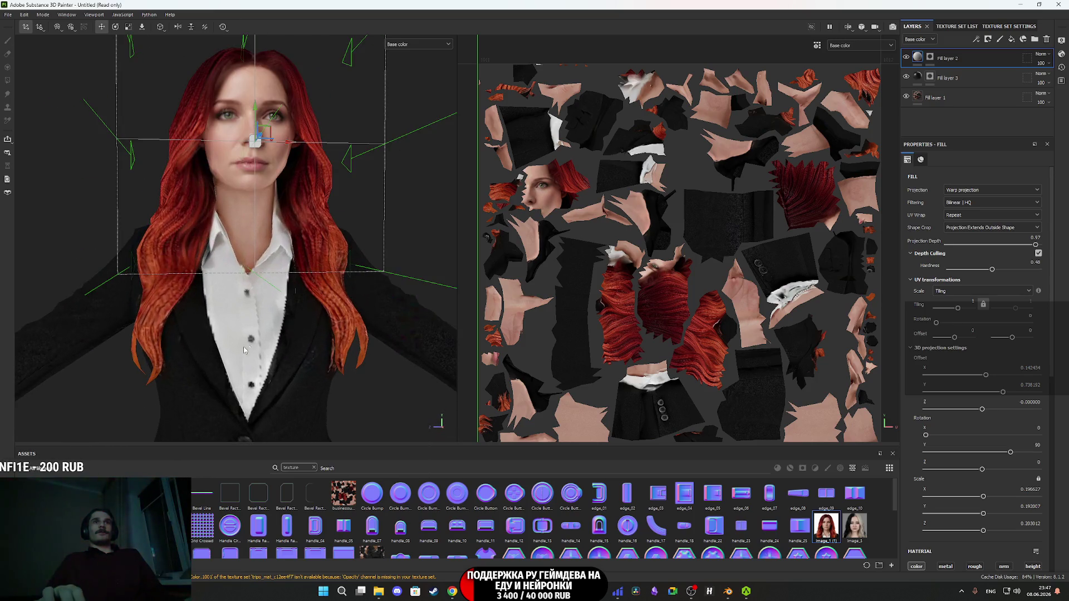
{"action": "scroll", "coordinate": [690, 240], "scroll_direction": "up", "scroll_amount": 1}
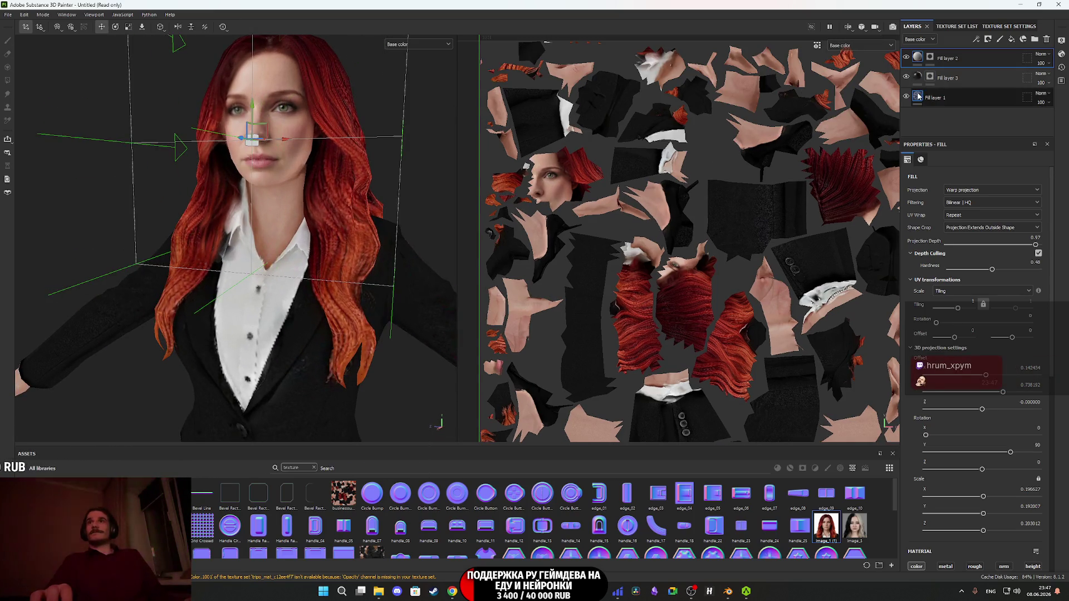
- Select Fill layer 1 and orbit to inspect the back and side of the hair
{"action": "left_click", "coordinate": [935, 97]}
{"action": "scroll", "coordinate": [298, 300], "scroll_direction": "down", "scroll_amount": 6}
{"action": "left_click_drag", "start_coordinate": [297, 300], "coordinate": [50, 339]}
{"action": "scroll", "coordinate": [250, 306], "scroll_direction": "up", "scroll_amount": 4}
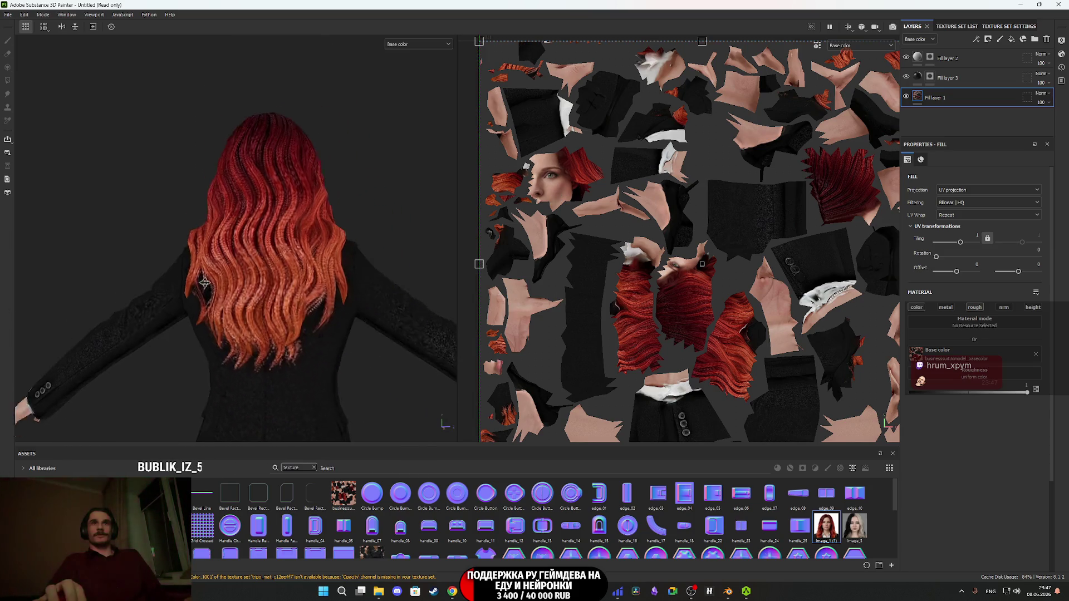
{"action": "mouse_move", "coordinate": [240, 309]}
{"action": "left_mouse_down"}
{"action": "mouse_move", "coordinate": [370, 313]}
{"action": "mouse_move", "coordinate": [136, 296]}
{"action": "mouse_move", "coordinate": [336, 286]}
{"action": "left_mouse_up"}
{"action": "key", "text": "f"}
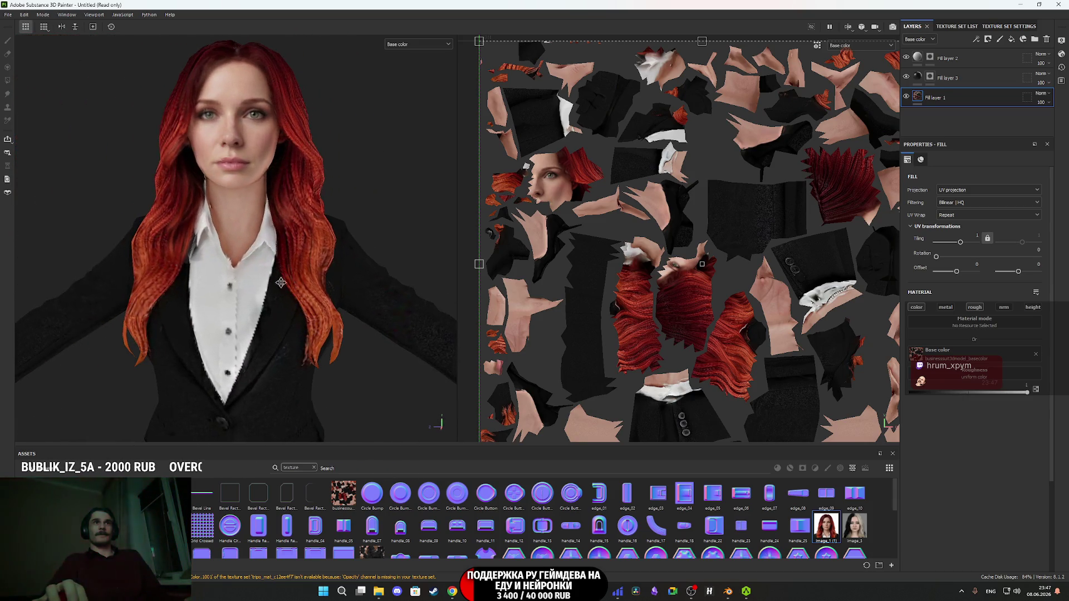
- Switch the viewport channel from Base Color to Material and check the side view
{"action": "left_click", "coordinate": [417, 44]}
{"action": "left_click", "coordinate": [398, 51]}
{"action": "scroll", "coordinate": [278, 153], "scroll_direction": "down", "scroll_amount": 3}
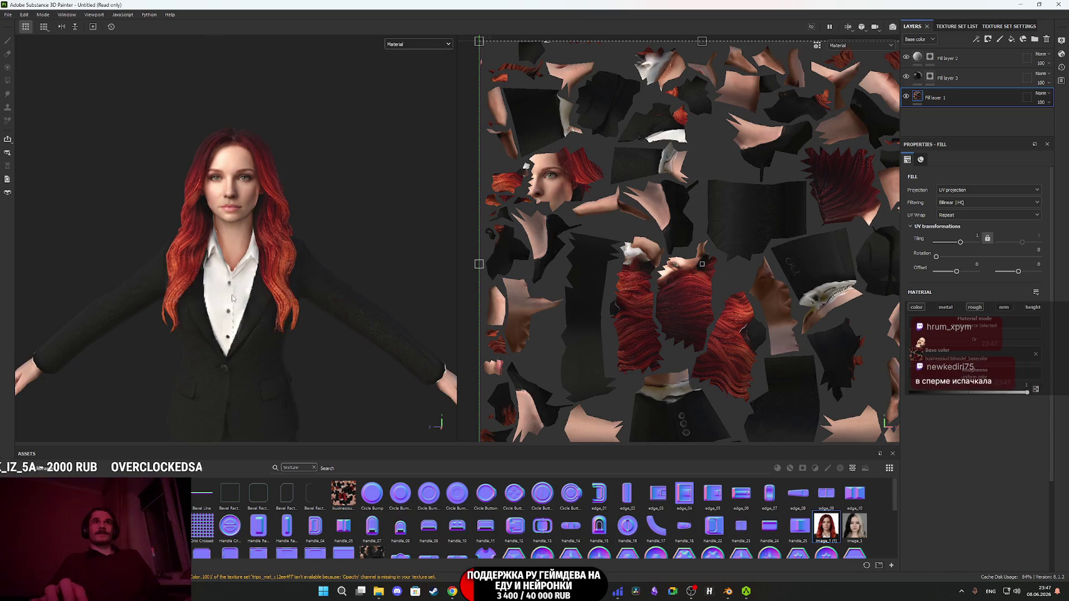
{"action": "mouse_move", "coordinate": [240, 268]}
{"action": "left_mouse_down"}
{"action": "mouse_move", "coordinate": [139, 282]}
{"action": "mouse_move", "coordinate": [232, 268]}
{"action": "left_mouse_up"}
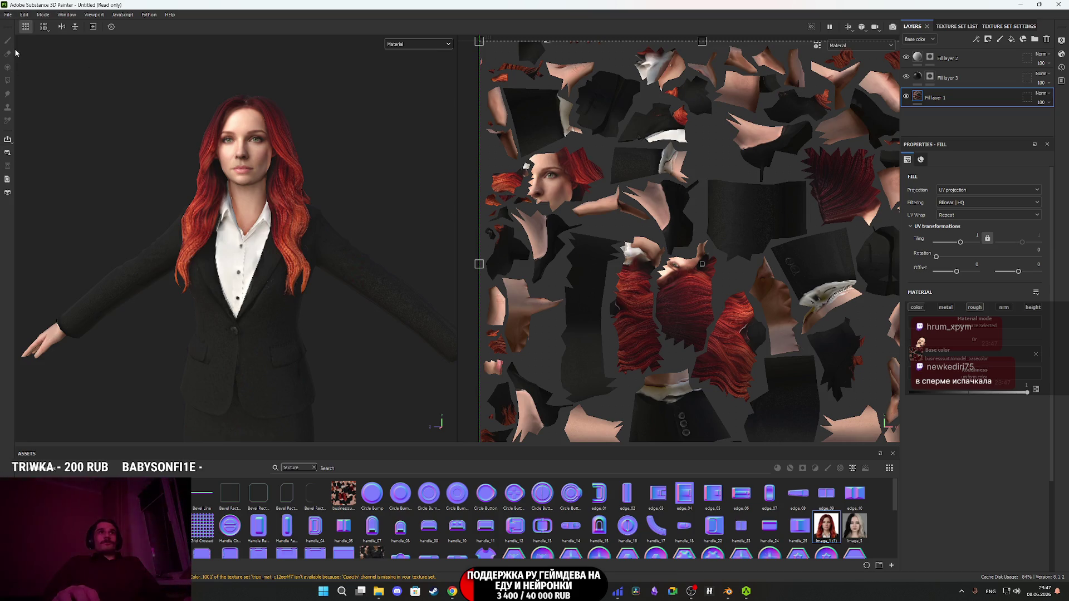
- In Export Textures, exclude the Metallic and Normal maps from the texture set's outputs
{"action": "left_click", "coordinate": [8, 14]}
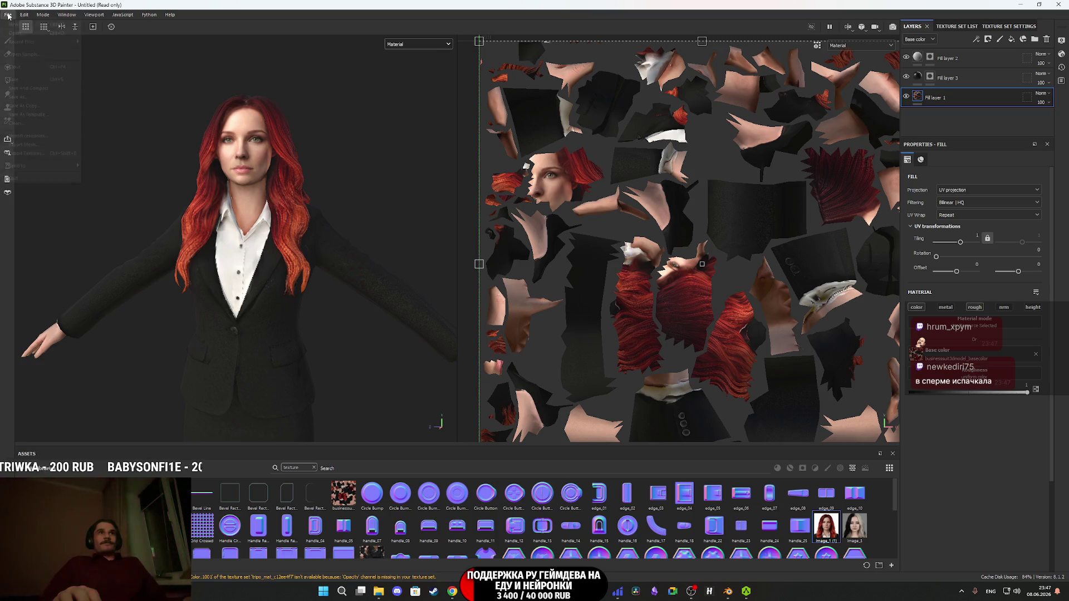
{"action": "left_click", "coordinate": [26, 153]}
{"action": "left_click", "coordinate": [362, 188]}
{"action": "left_click", "coordinate": [422, 309]}
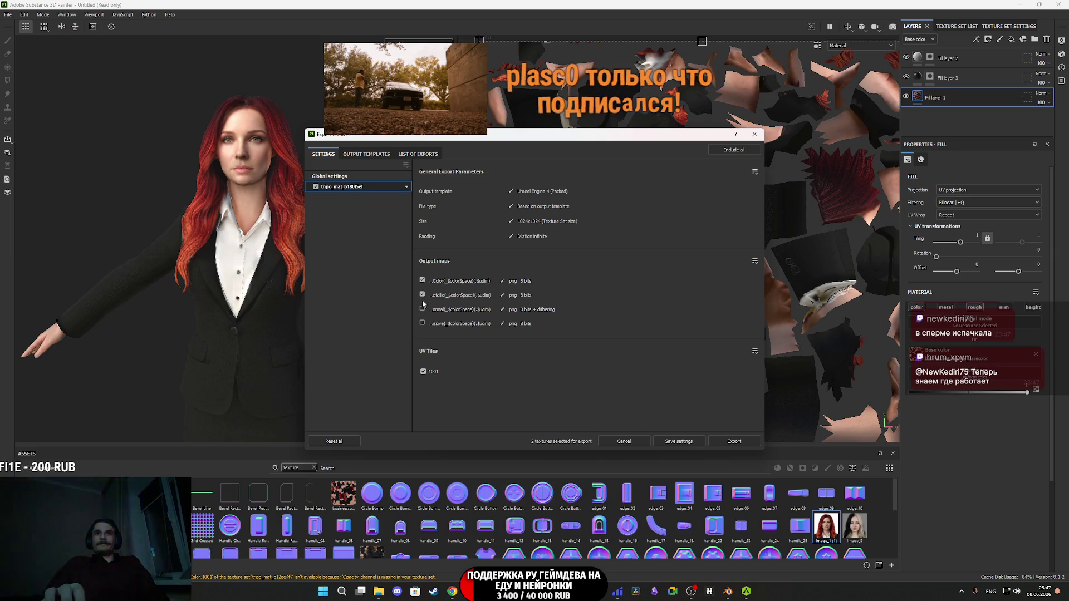
{"action": "left_click", "coordinate": [422, 294]}
{"action": "left_click", "coordinate": [340, 177]}
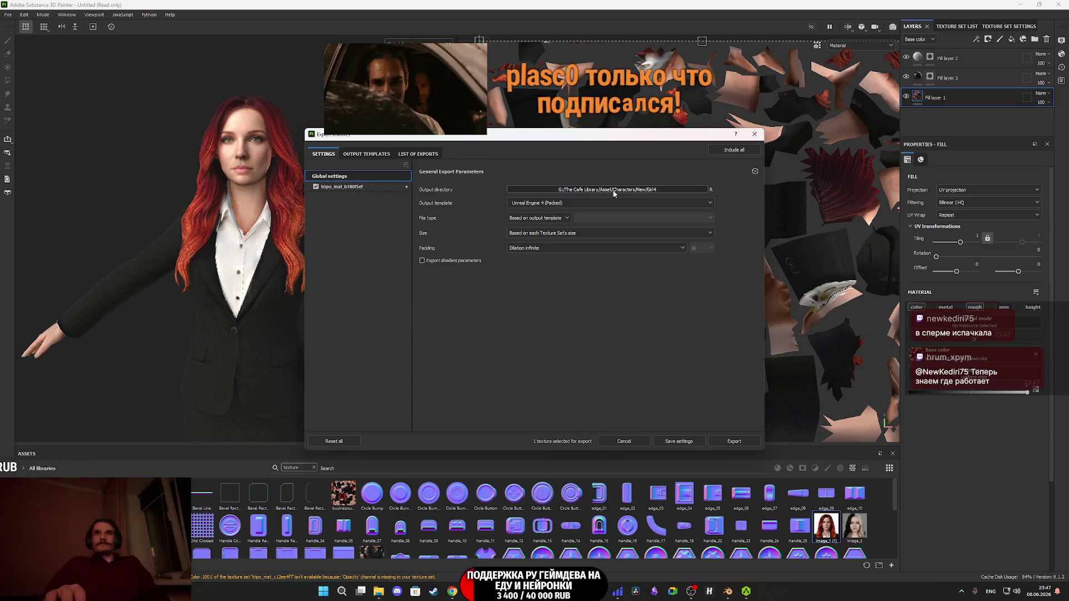
- Set the output directory to the Shmelka folder and run the export
{"action": "left_click", "coordinate": [584, 191]}
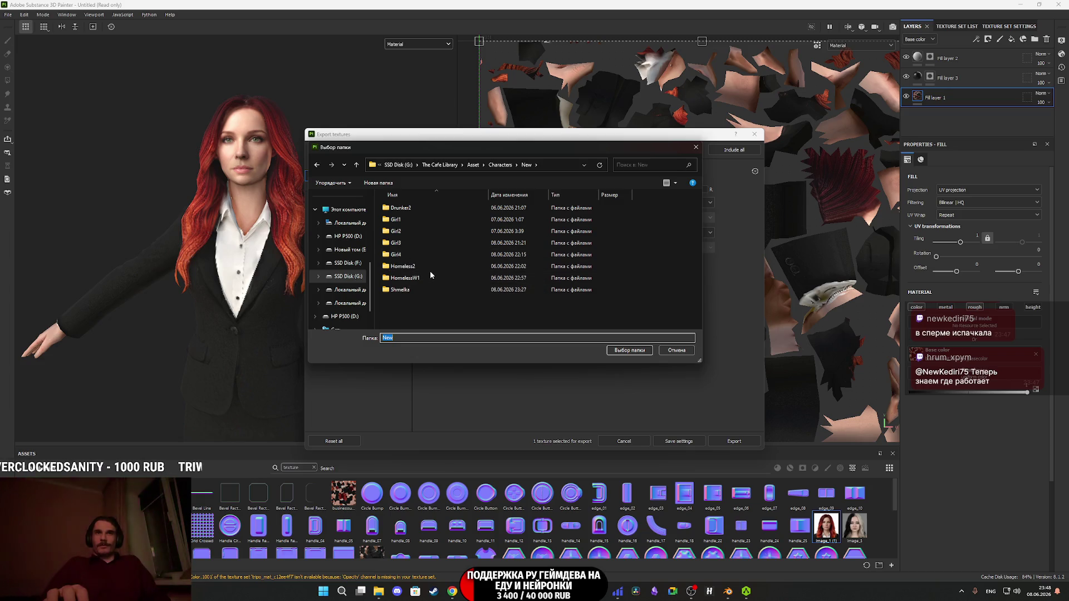
{"action": "double_click", "coordinate": [413, 289]}
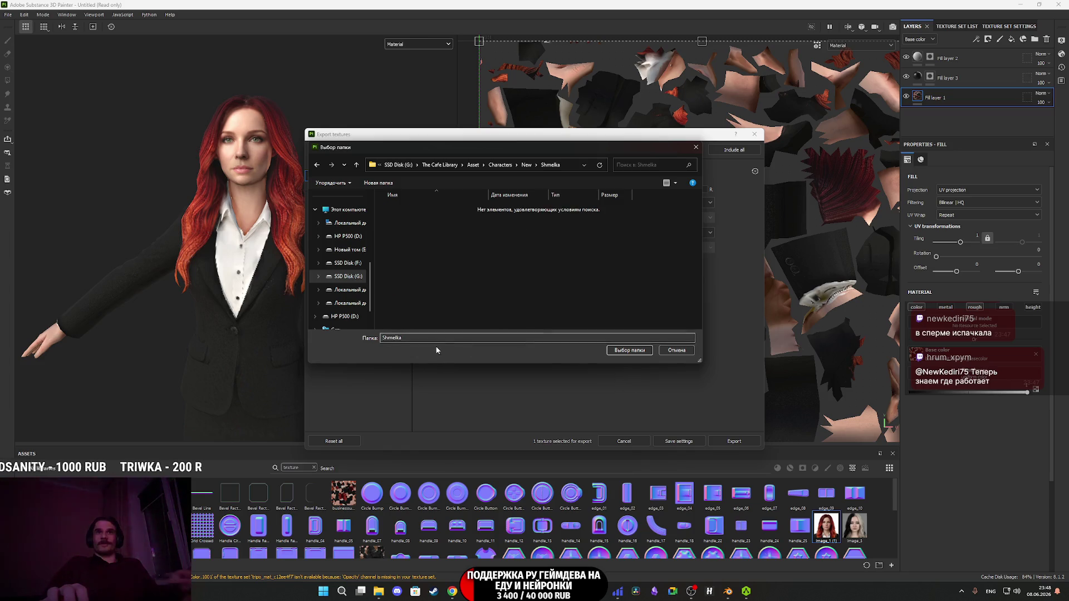
{"action": "left_click", "coordinate": [631, 351]}
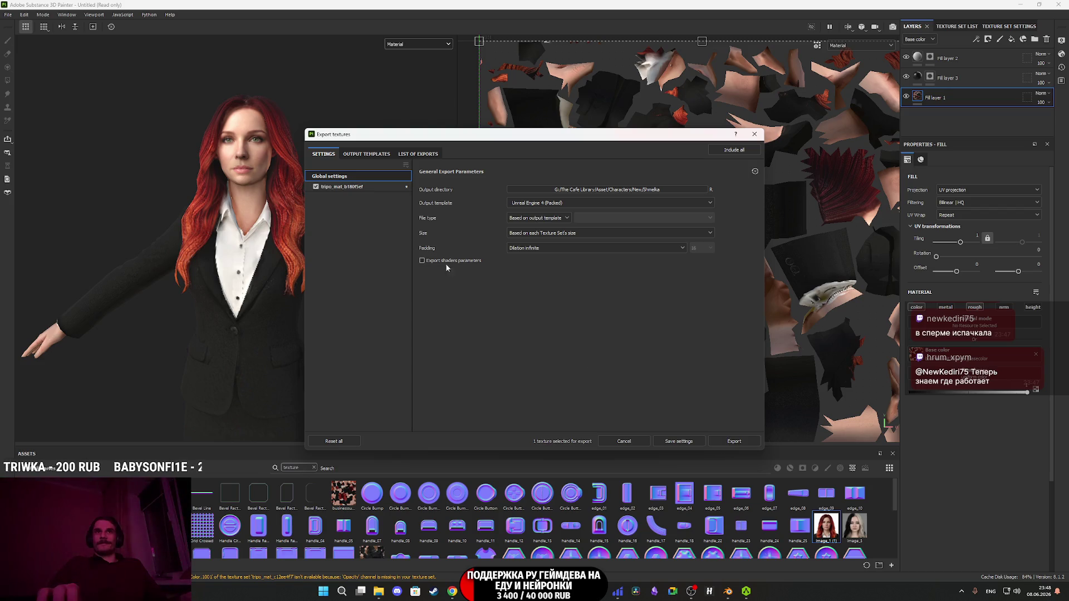
{"action": "left_click", "coordinate": [342, 187]}
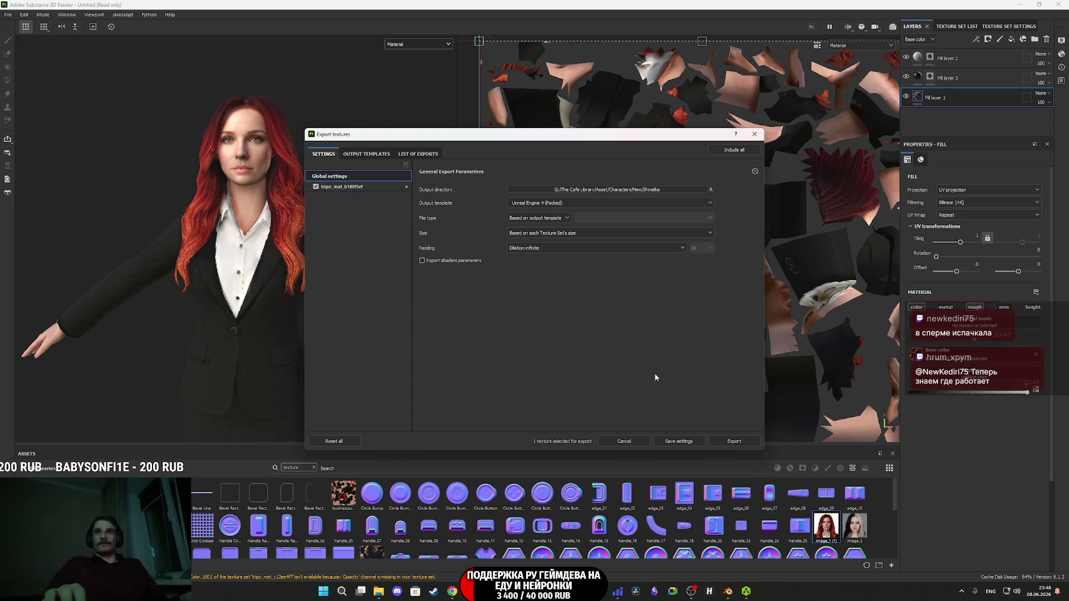
{"action": "left_click", "coordinate": [734, 440]}
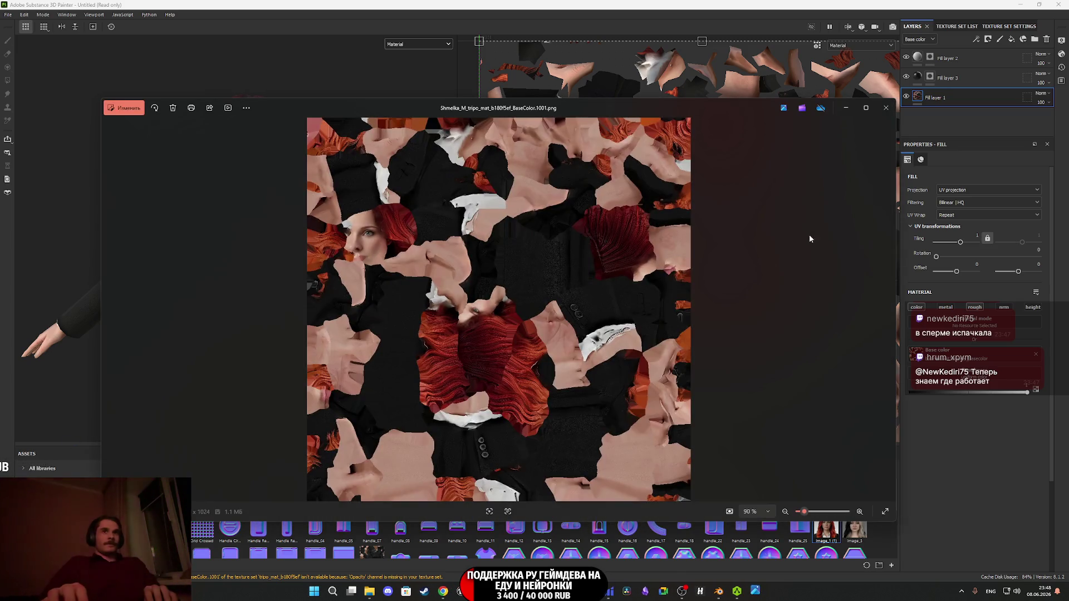
- View the exported BaseColor PNG, close the export window, and minimise Substance Painter
{"action": "left_click", "coordinate": [889, 107]}
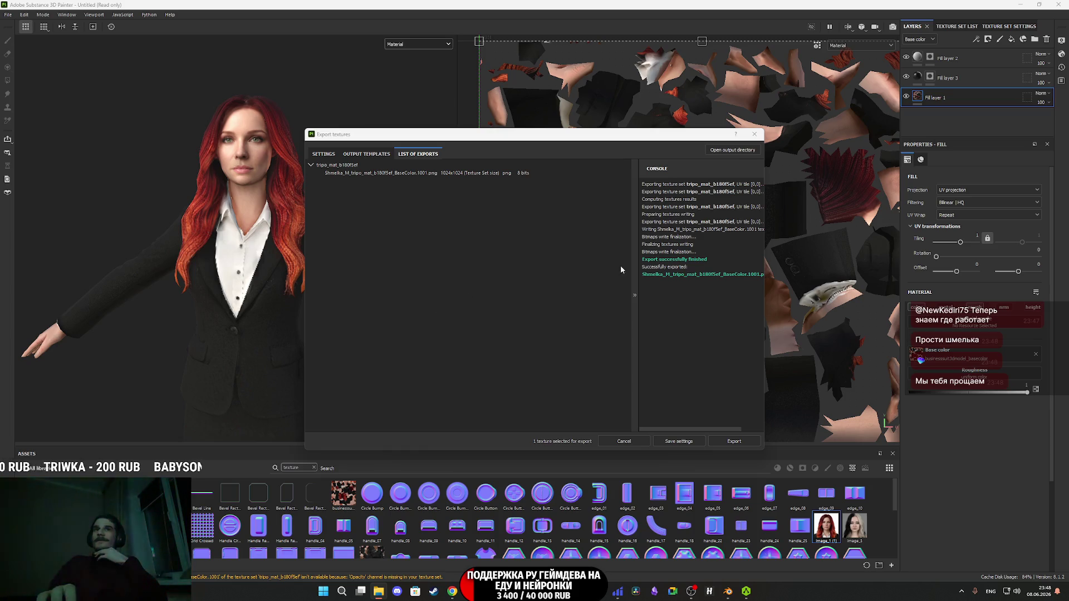
{"action": "left_click", "coordinate": [756, 135]}
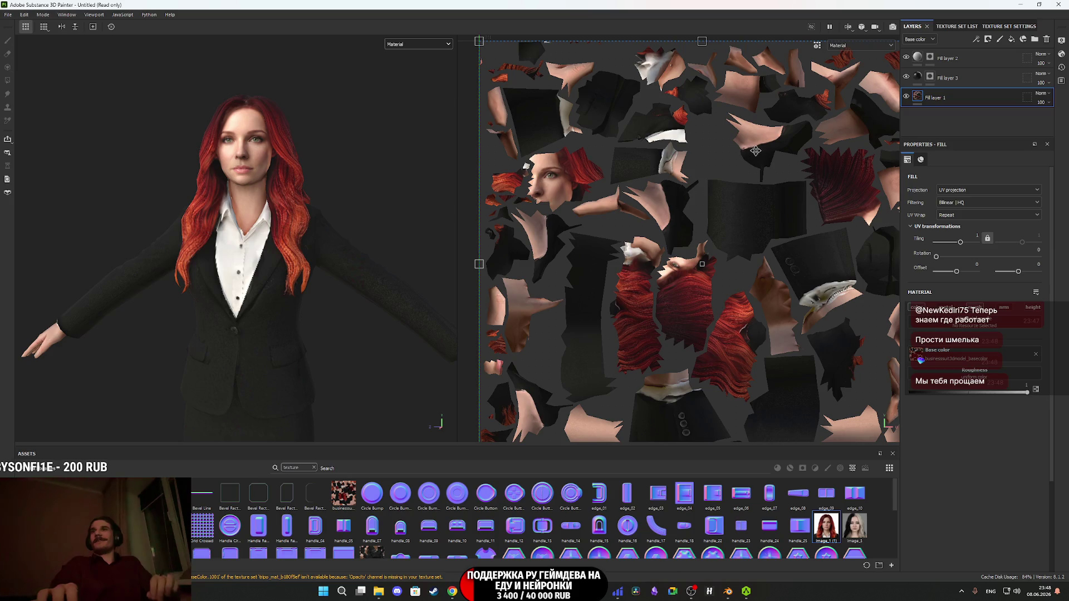
{"action": "left_click", "coordinate": [1016, 5]}
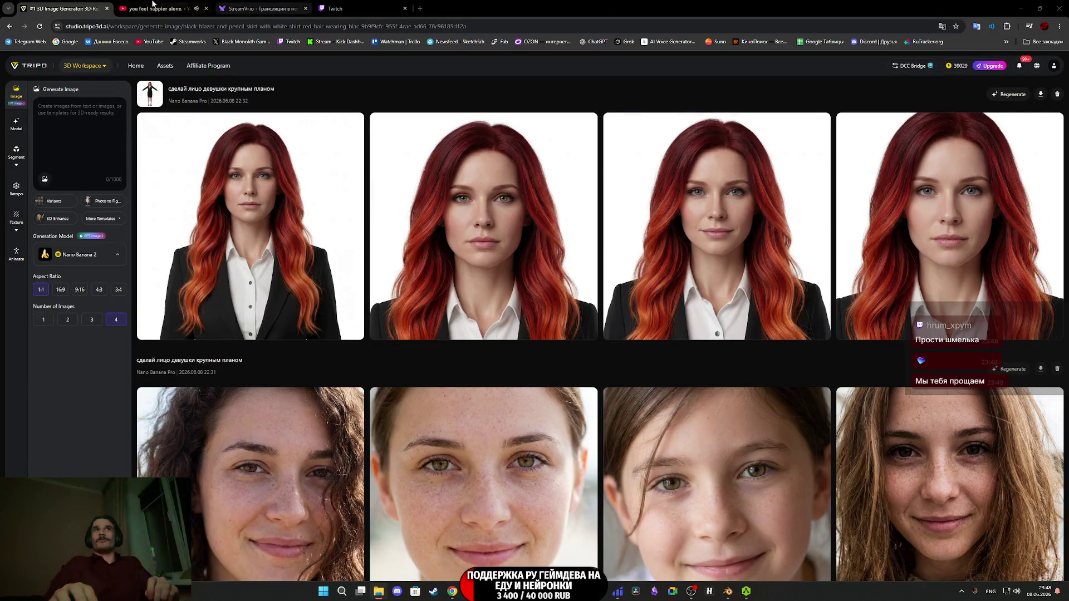
- Check the Twitch stream manager, then open T_i_a_D_P.png from File Explorer
{"action": "left_click", "coordinate": [360, 5]}
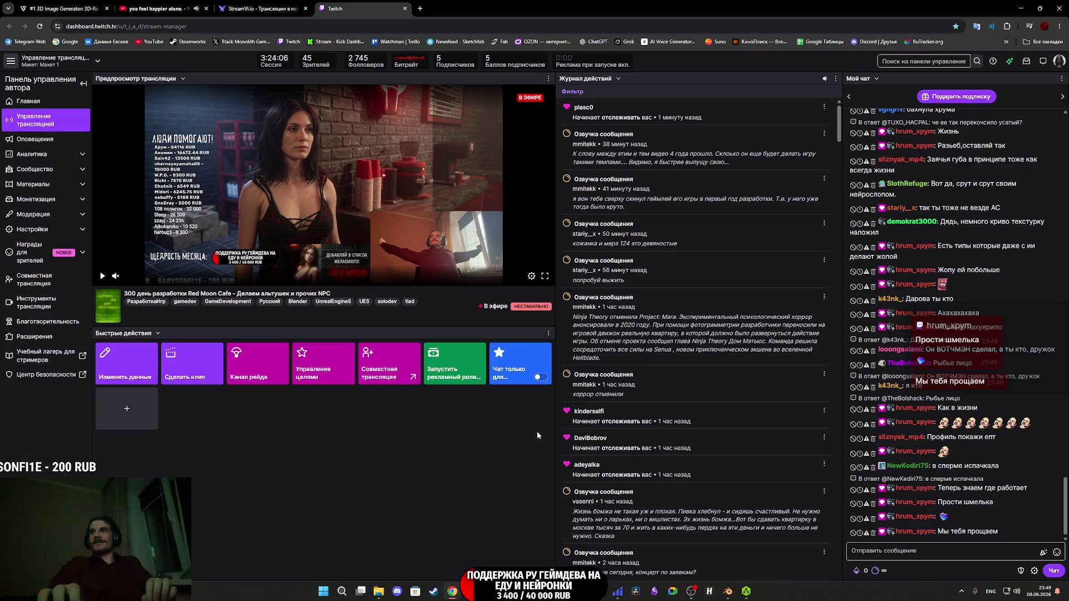
{"action": "left_click", "coordinate": [85, 5]}
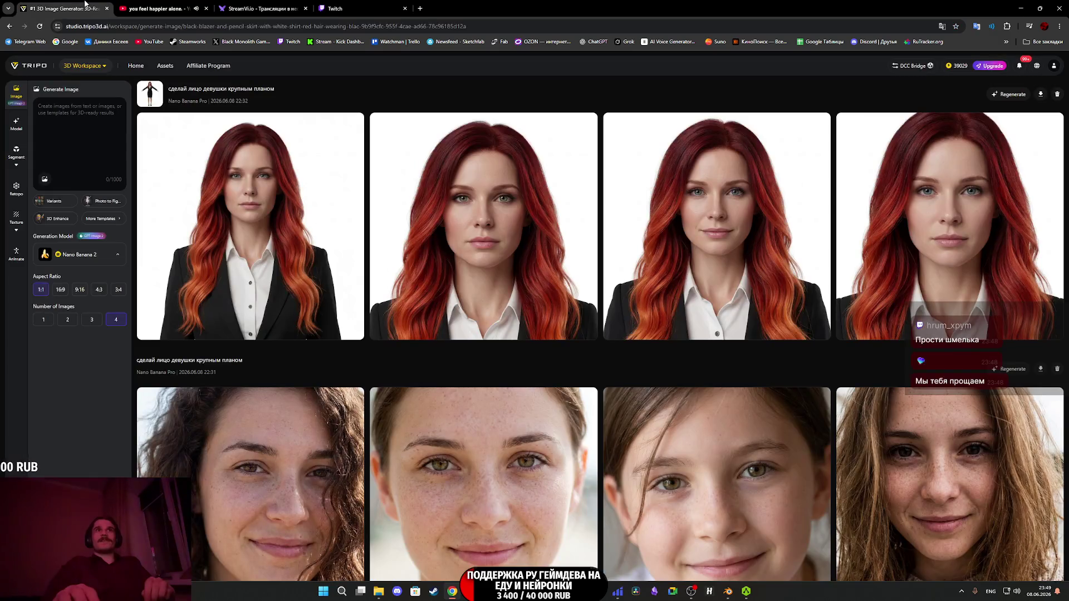
{"action": "left_click", "coordinate": [378, 6]}
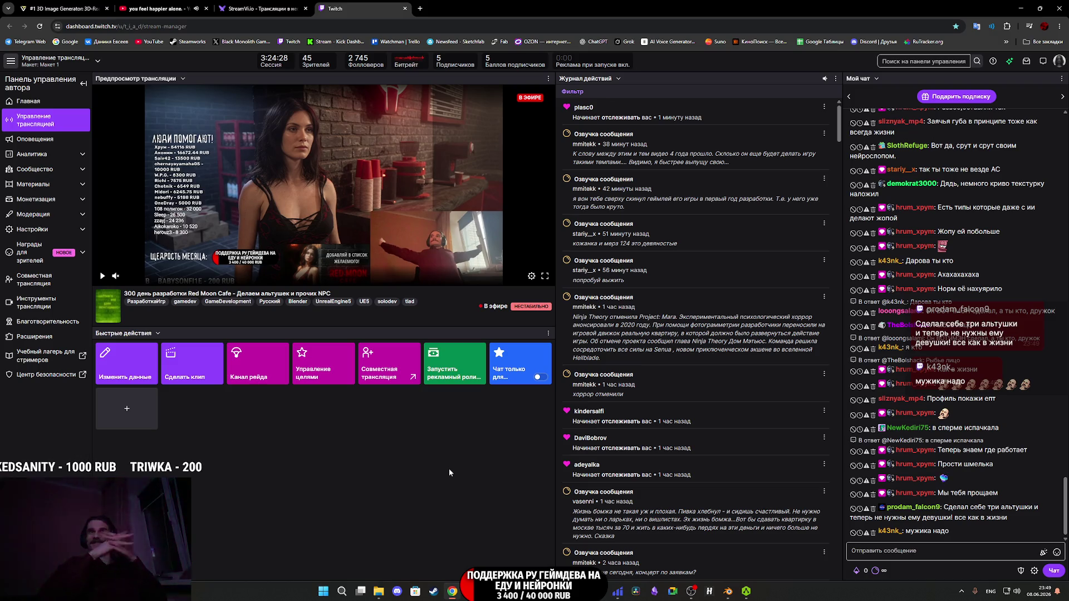
{"action": "key", "text": "alt+Tab"}
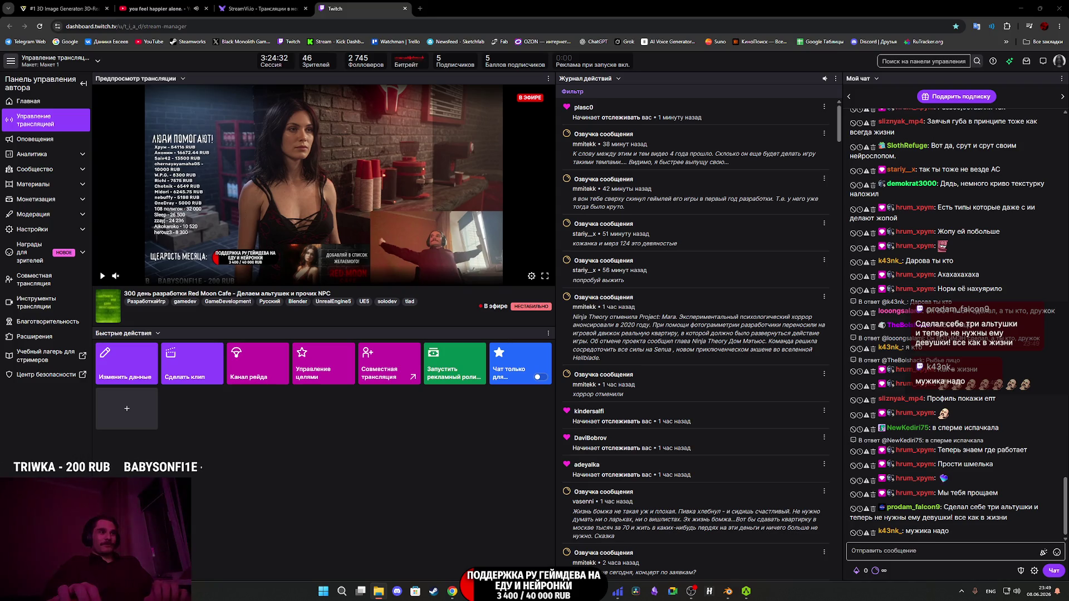
{"action": "key", "text": "Return"}
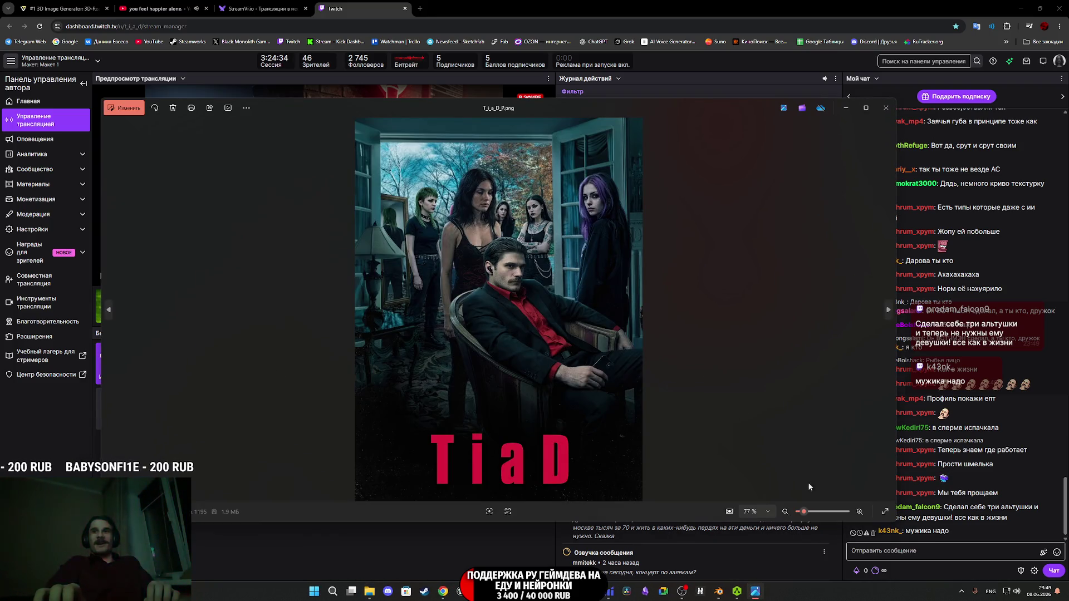
- View the TiaD poster full screen, zooming in and out on details
{"action": "left_click", "coordinate": [885, 511]}
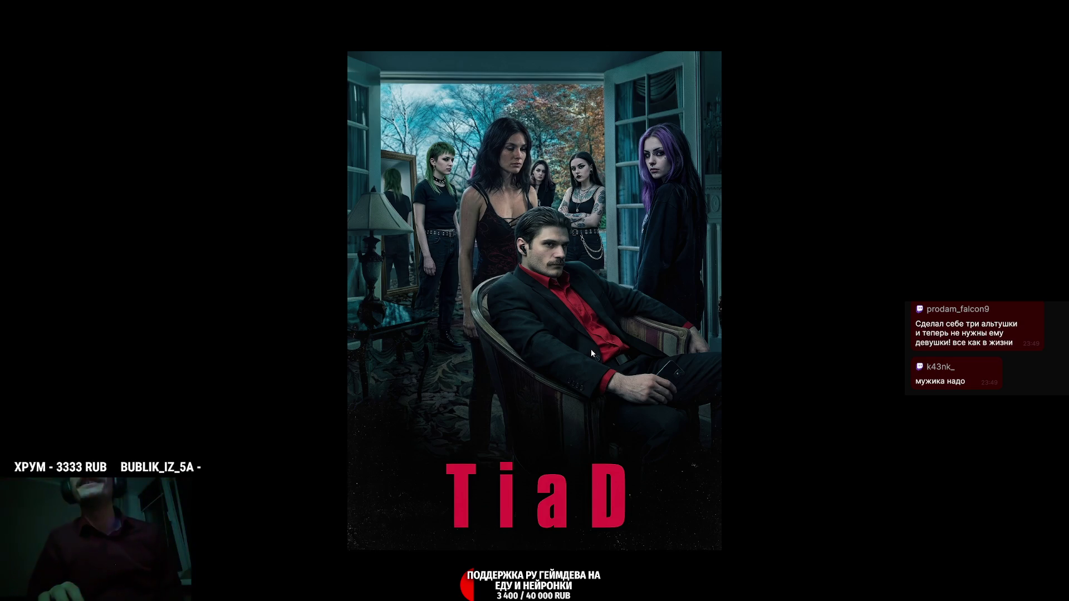
{"action": "left_click", "coordinate": [588, 265]}
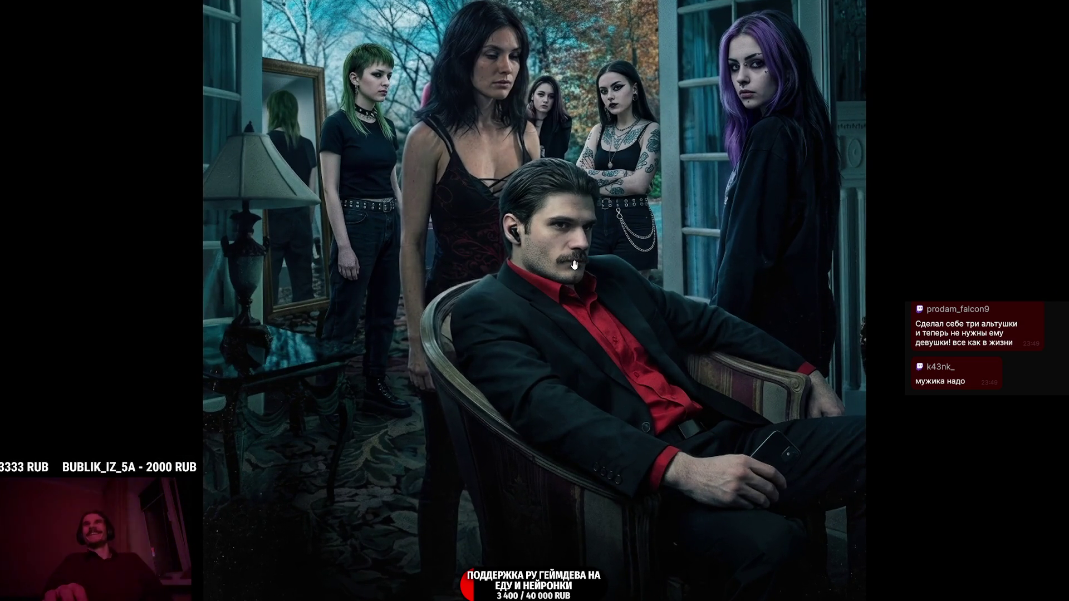
{"action": "left_click", "coordinate": [574, 264]}
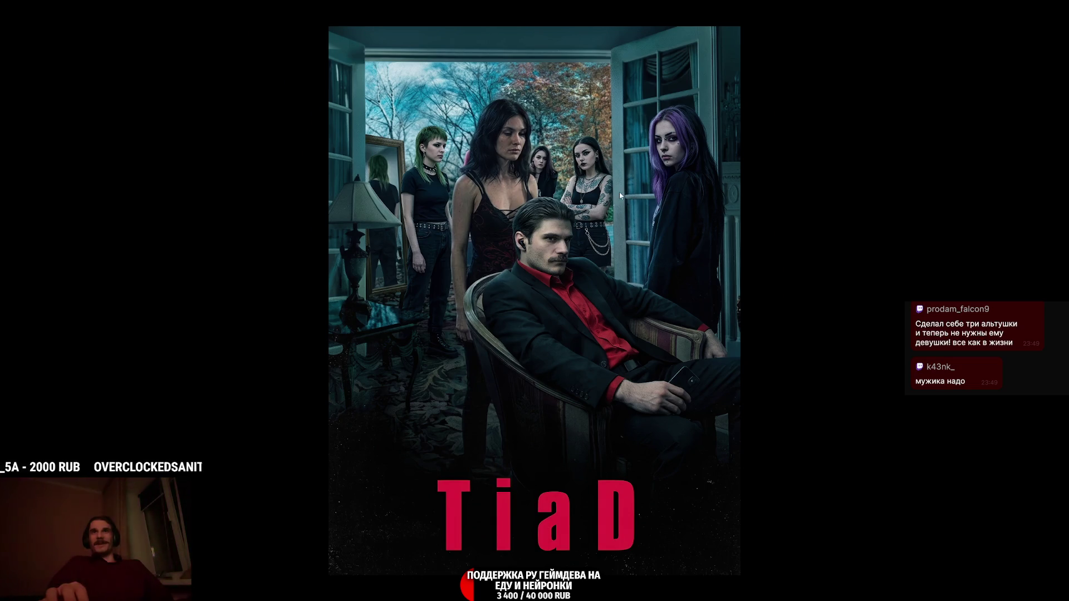
{"action": "left_click", "coordinate": [653, 141]}
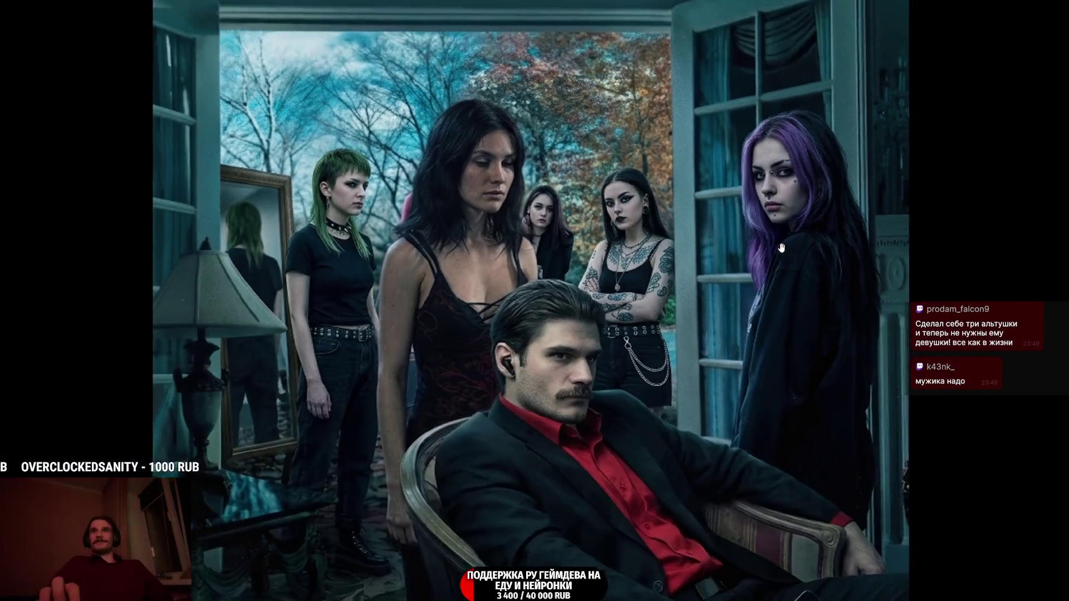
{"action": "left_click", "coordinate": [781, 248]}
- Exit full screen, close Photos, and switch to AccuRIG
{"action": "key", "text": "Escape"}
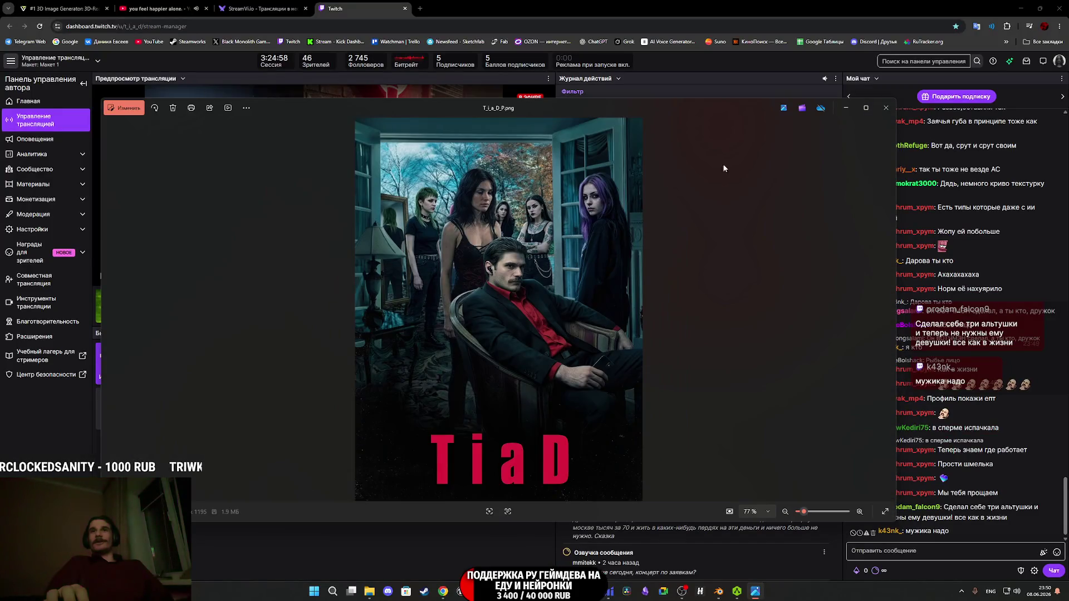
{"action": "left_click", "coordinate": [887, 114]}
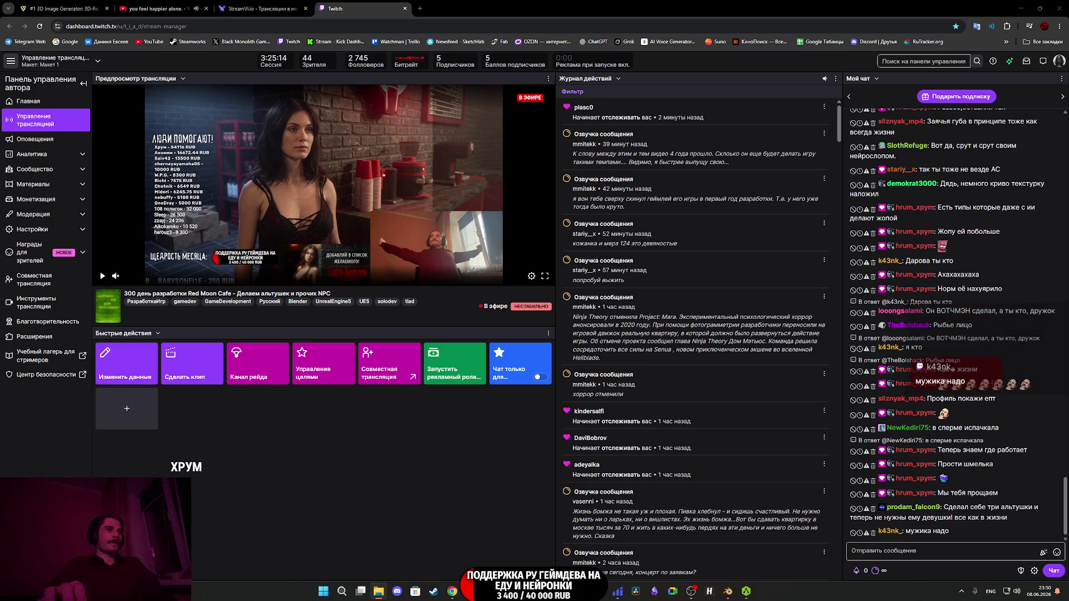
{"action": "key", "text": "alt+Tab"}
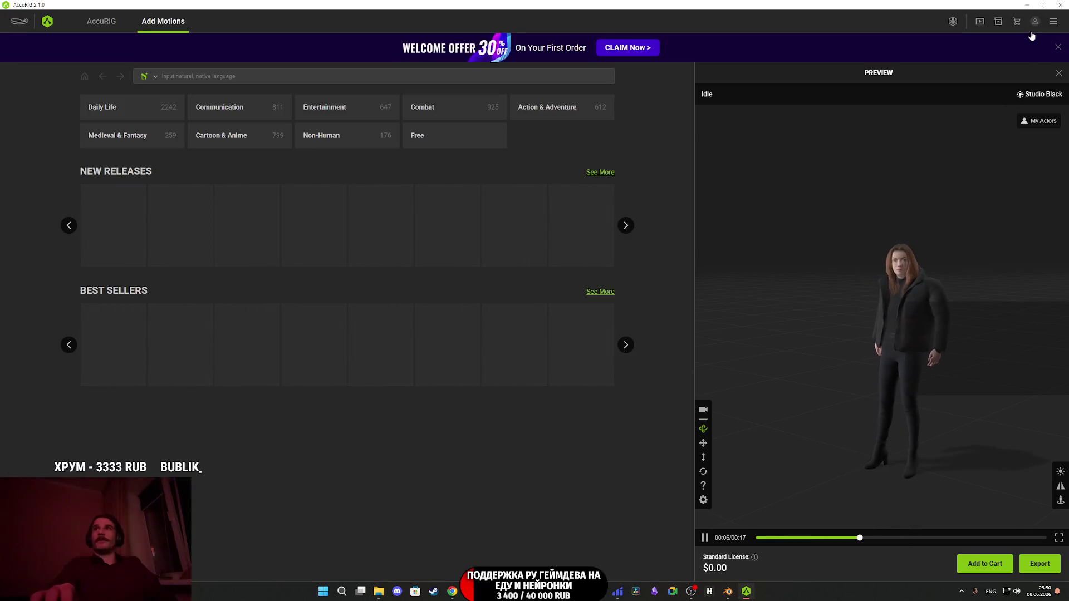
- Close AccuRIG, confirming the prompt, and bring Blender to the front
{"action": "left_click", "coordinate": [1060, 4]}
{"action": "left_click", "coordinate": [497, 312]}
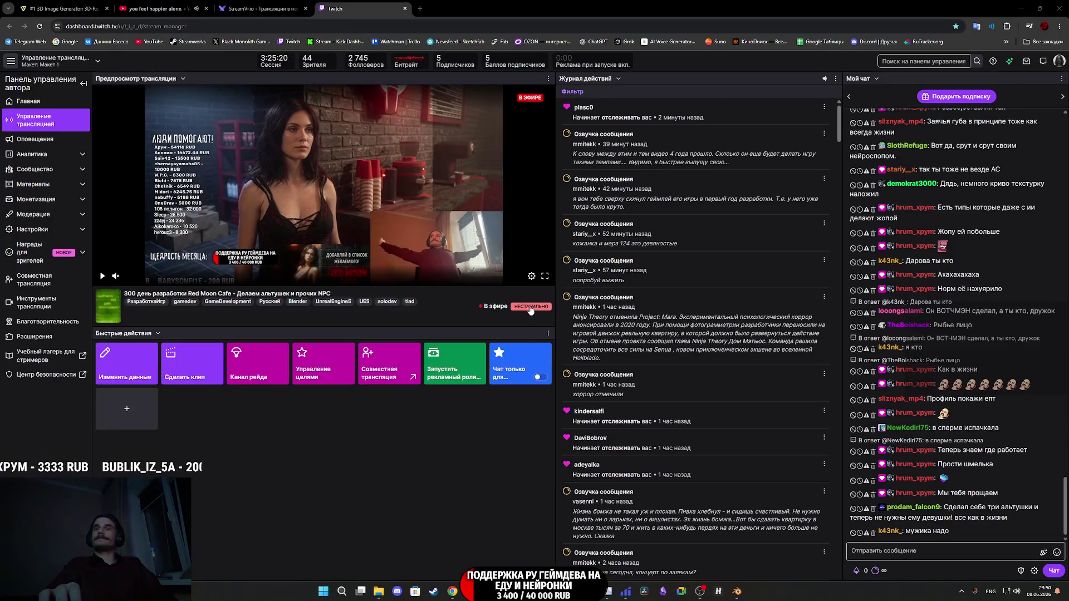
{"action": "key", "text": "alt+Tab"}
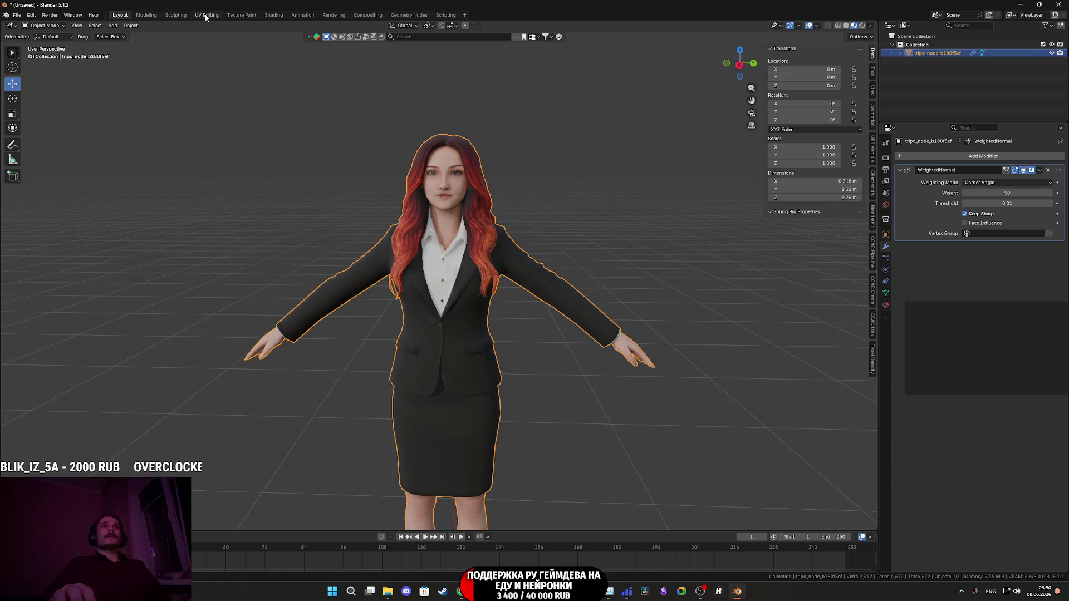
- In Shading, add Shmelka_BC.png, link it to Base Color, and delete the old JPEG node
{"action": "left_click", "coordinate": [271, 15]}
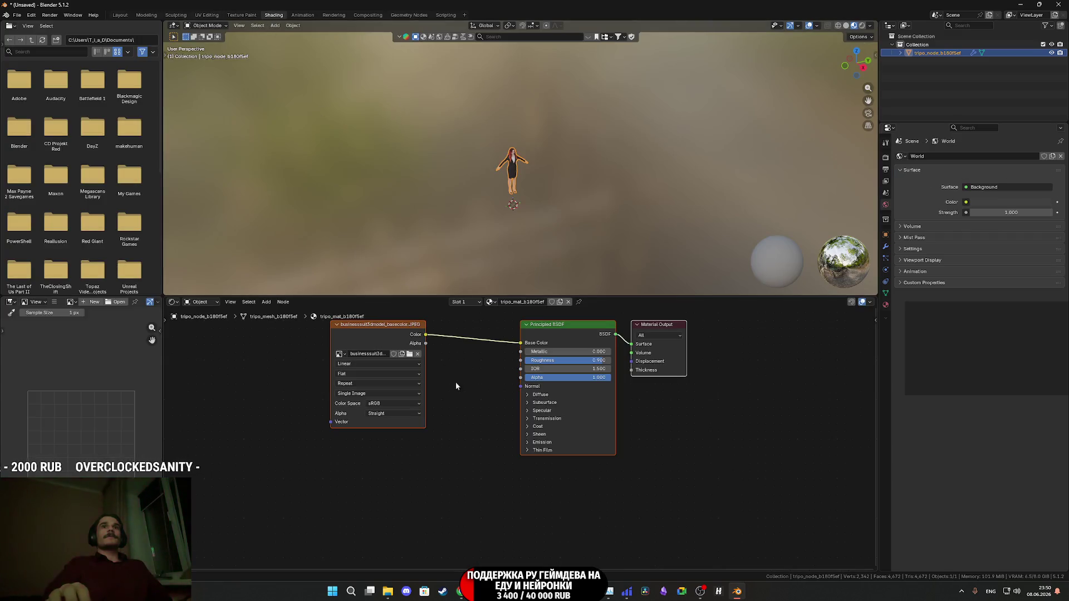
{"action": "left_click", "coordinate": [384, 349]}
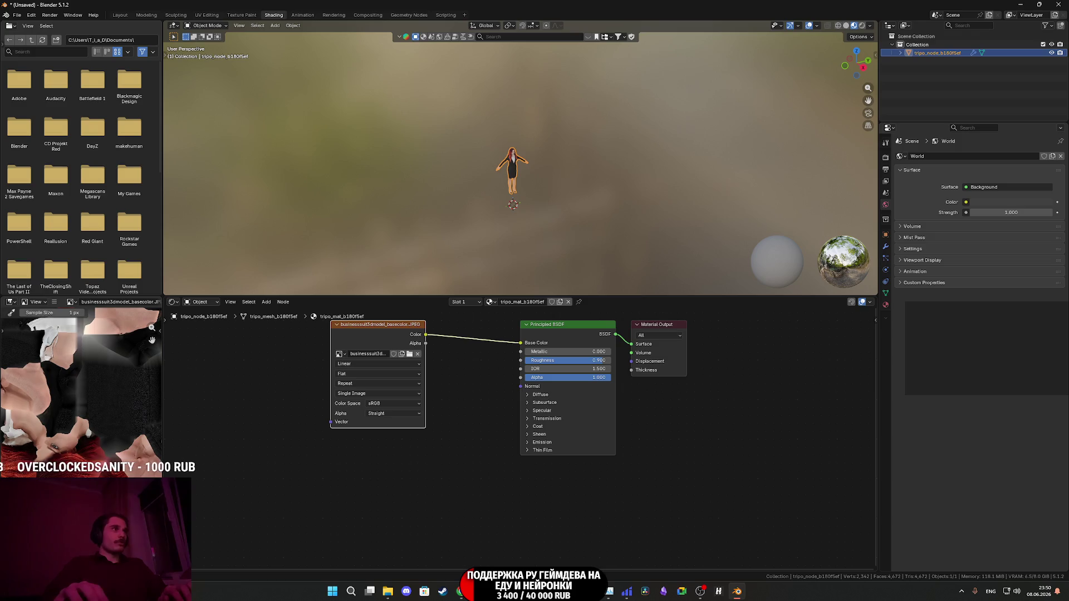
{"action": "mouse_move", "coordinate": [256, 441]}
{"action": "left_mouse_down"}
{"action": "mouse_move", "coordinate": [280, 418]}
{"action": "mouse_move", "coordinate": [268, 414]}
{"action": "mouse_move", "coordinate": [260, 430]}
{"action": "left_mouse_up"}
{"action": "left_click_drag", "start_coordinate": [342, 439], "coordinate": [521, 342]}
{"action": "left_click_drag", "start_coordinate": [367, 337], "coordinate": [339, 344]}
{"action": "key", "text": "x"}
{"action": "left_click_drag", "start_coordinate": [342, 439], "coordinate": [521, 343]}
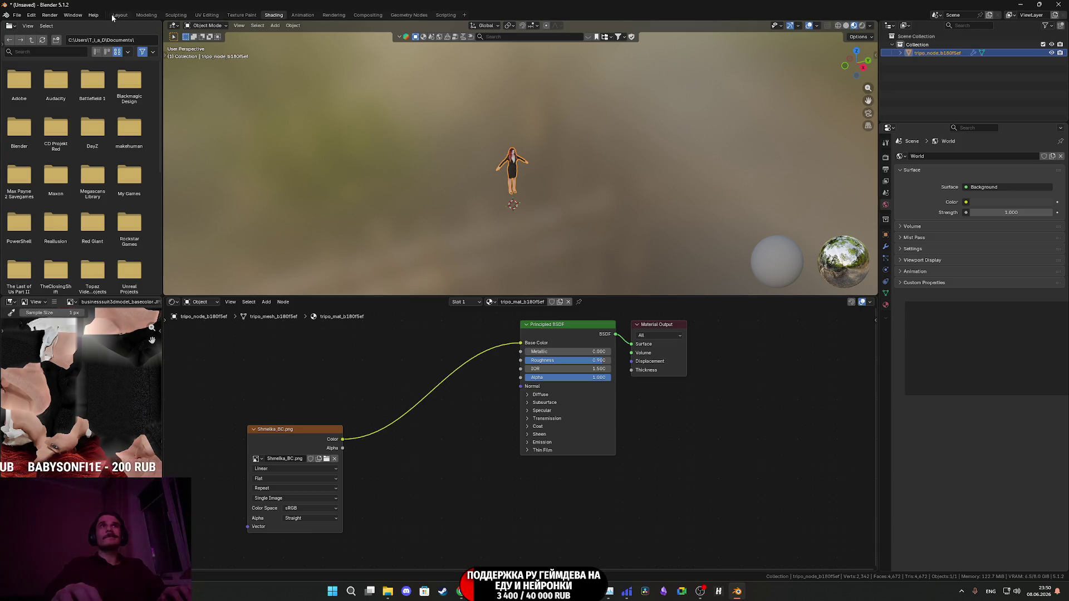
- Back in Layout, orbit around the character's head and front to check the new texture
{"action": "left_click", "coordinate": [114, 15]}
{"action": "scroll", "coordinate": [573, 189], "scroll_direction": "up", "scroll_amount": 3}
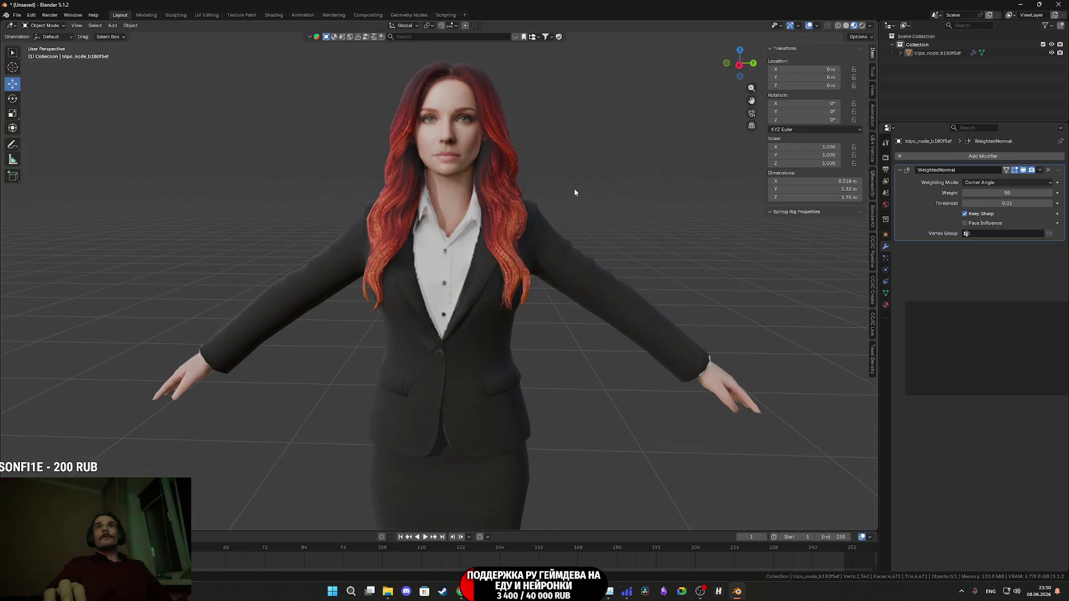
{"action": "scroll", "coordinate": [599, 269], "scroll_direction": "up", "scroll_amount": 5}
{"action": "mouse_move", "coordinate": [614, 262]}
{"action": "left_mouse_down"}
{"action": "mouse_move", "coordinate": [581, 261]}
{"action": "mouse_move", "coordinate": [617, 257]}
{"action": "mouse_move", "coordinate": [481, 301]}
{"action": "mouse_move", "coordinate": [540, 293]}
{"action": "left_mouse_up"}
{"action": "scroll", "coordinate": [624, 273], "scroll_direction": "down", "scroll_amount": 5}
{"action": "scroll", "coordinate": [557, 362], "scroll_direction": "up", "scroll_amount": 6}
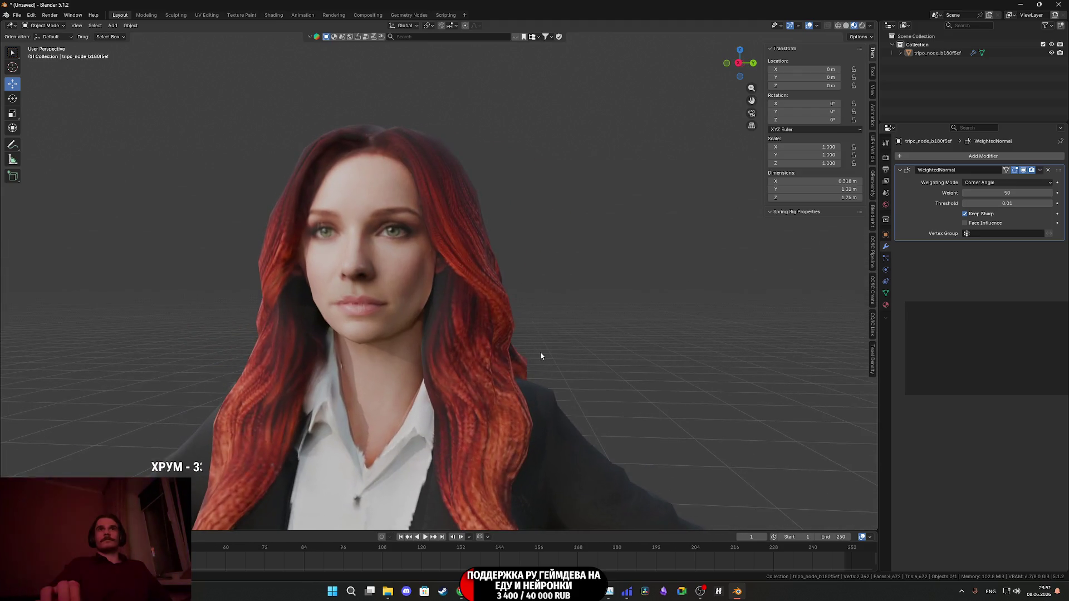
{"action": "left_click_drag", "start_coordinate": [540, 356], "coordinate": [544, 355]}
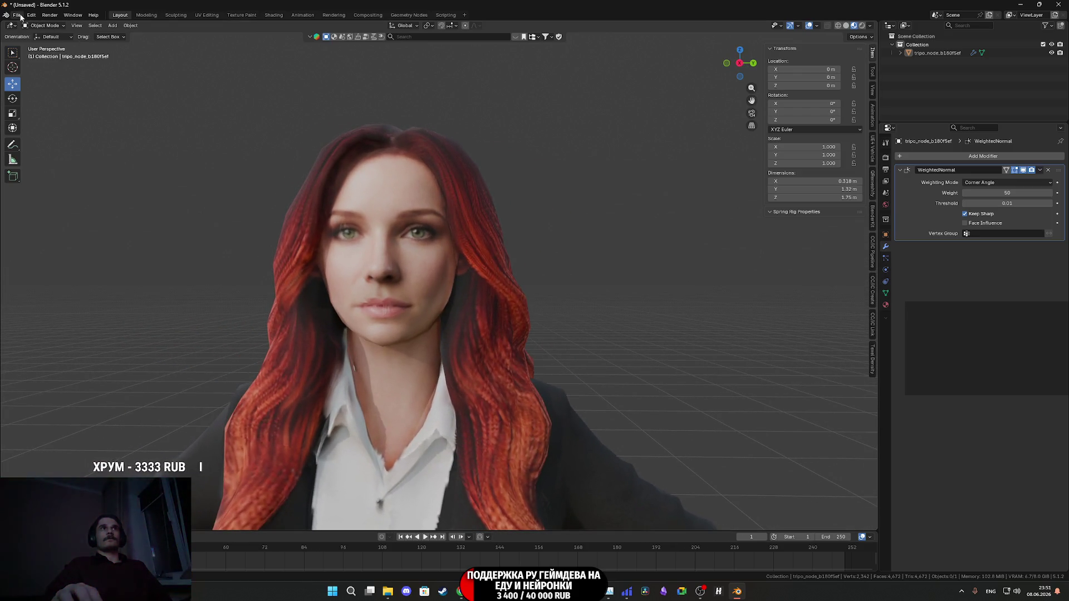
{"action": "left_click", "coordinate": [18, 15]}
{"action": "mouse_move", "coordinate": [441, 271]}
{"action": "left_mouse_down"}
{"action": "mouse_move", "coordinate": [457, 275]}
{"action": "mouse_move", "coordinate": [397, 248]}
{"action": "mouse_move", "coordinate": [419, 254]}
{"action": "mouse_move", "coordinate": [358, 252]}
{"action": "left_mouse_up"}
{"action": "scroll", "coordinate": [443, 270], "scroll_direction": "down", "scroll_amount": 4}
{"action": "left_click_drag", "start_coordinate": [407, 249], "coordinate": [419, 245]}
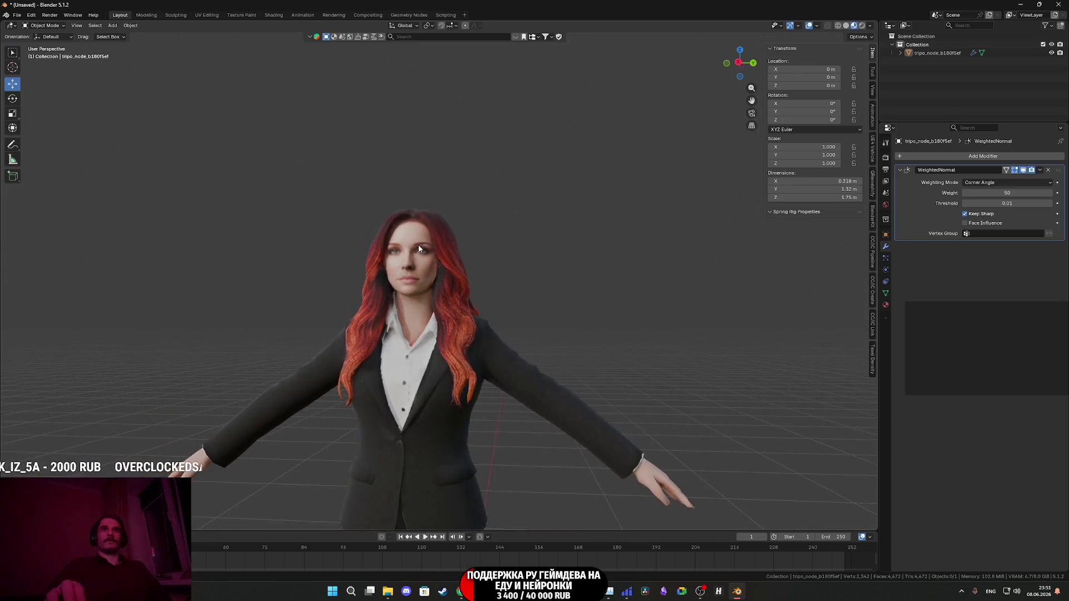
{"action": "scroll", "coordinate": [317, 195], "scroll_direction": "up", "scroll_amount": 5}
{"action": "left_click", "coordinate": [21, 16]}
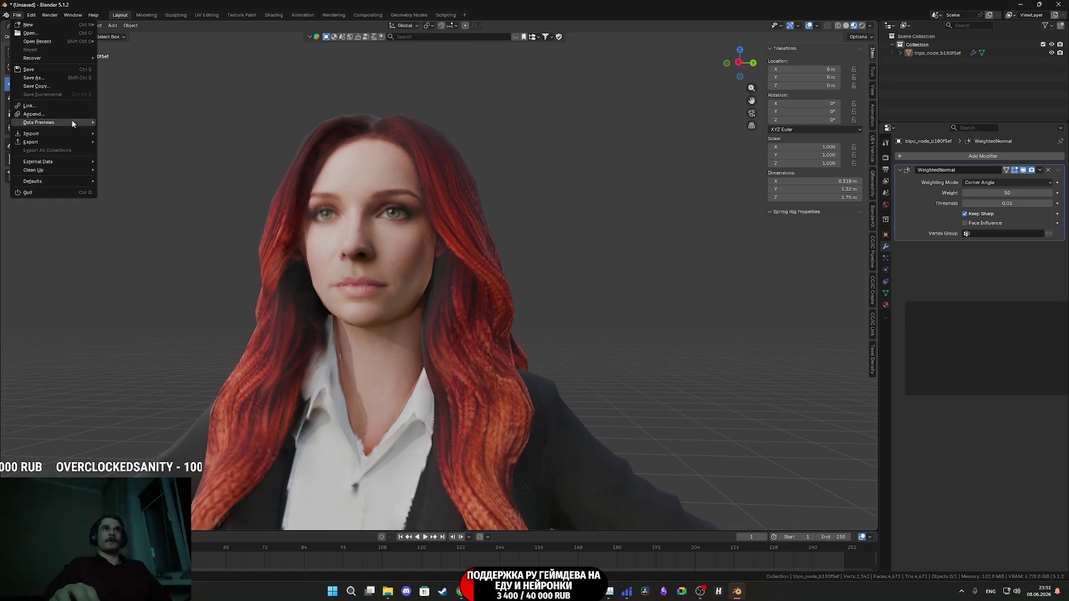
- Export the character as FBX, overwriting Shmelka_M.fbx, then minimise Blender
{"action": "mouse_move", "coordinate": [42, 142]}
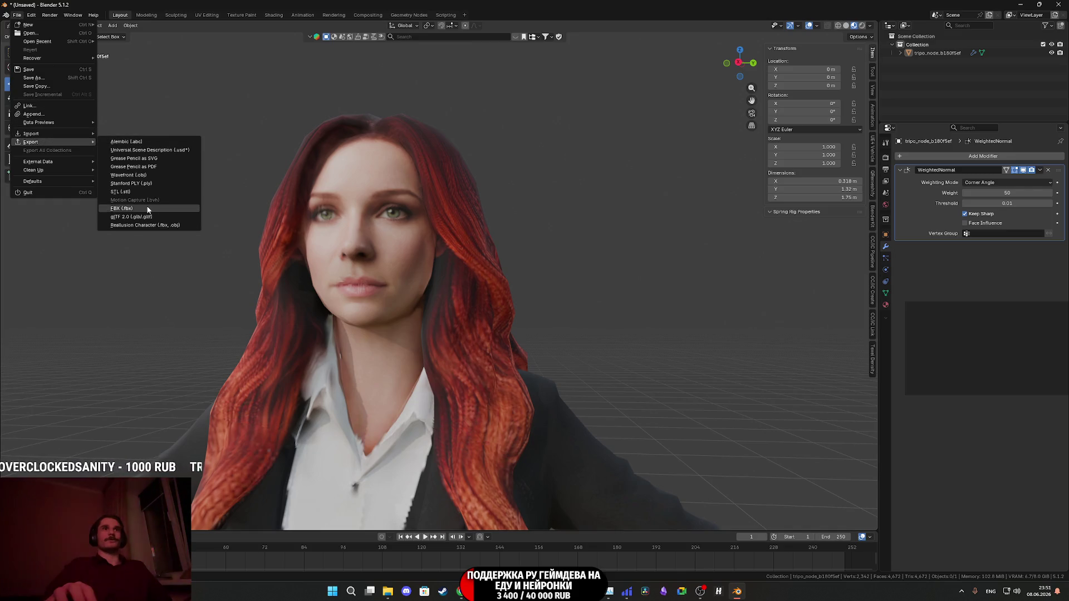
{"action": "left_click", "coordinate": [142, 209]}
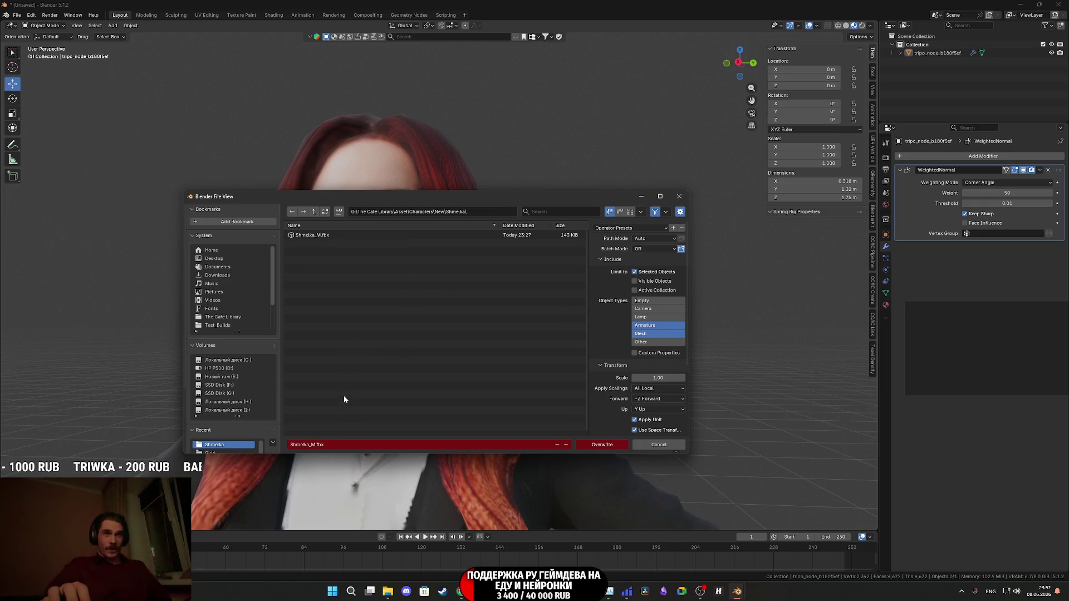
{"action": "left_click", "coordinate": [595, 445]}
{"action": "left_click", "coordinate": [1021, 5]}
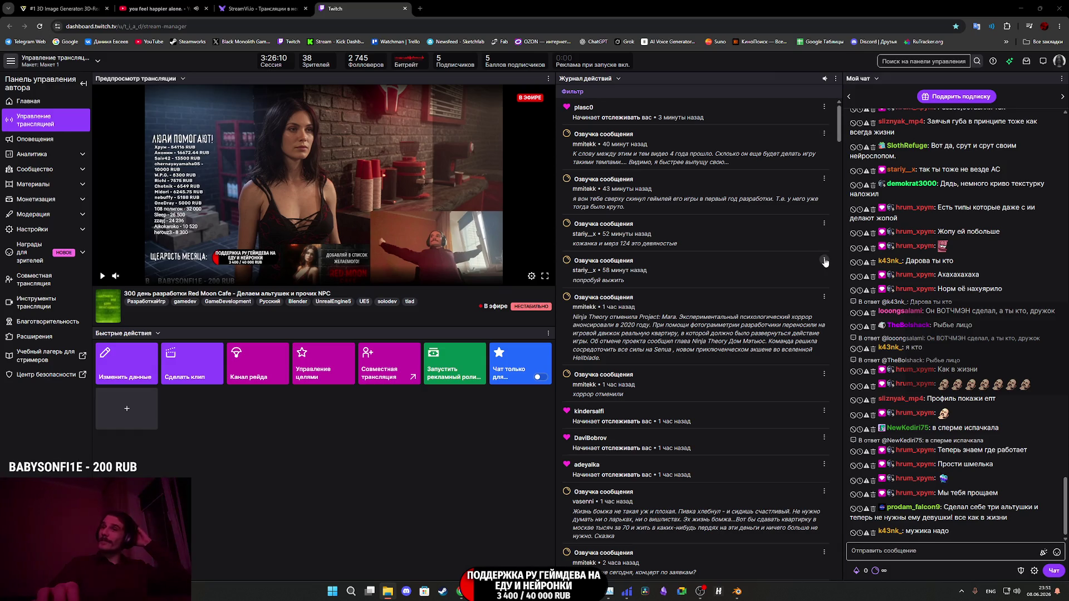
- Minimise Chrome and Unreal Editor, then launch AccuRIG from its desktop icon
{"action": "left_click", "coordinate": [1021, 8]}
{"action": "left_click", "coordinate": [1022, 6]}
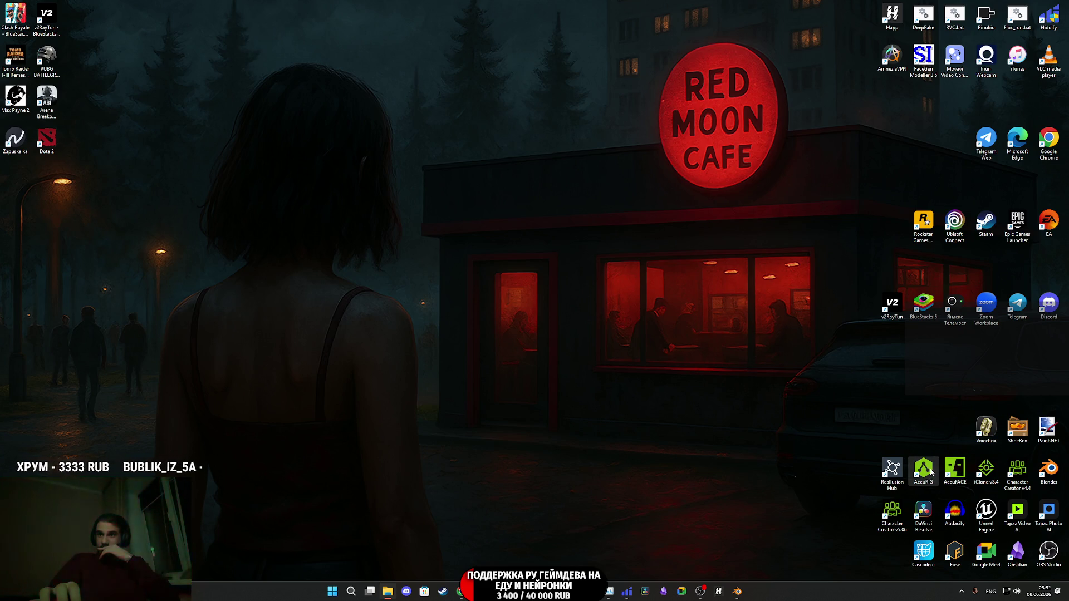
{"action": "double_click", "coordinate": [932, 472]}
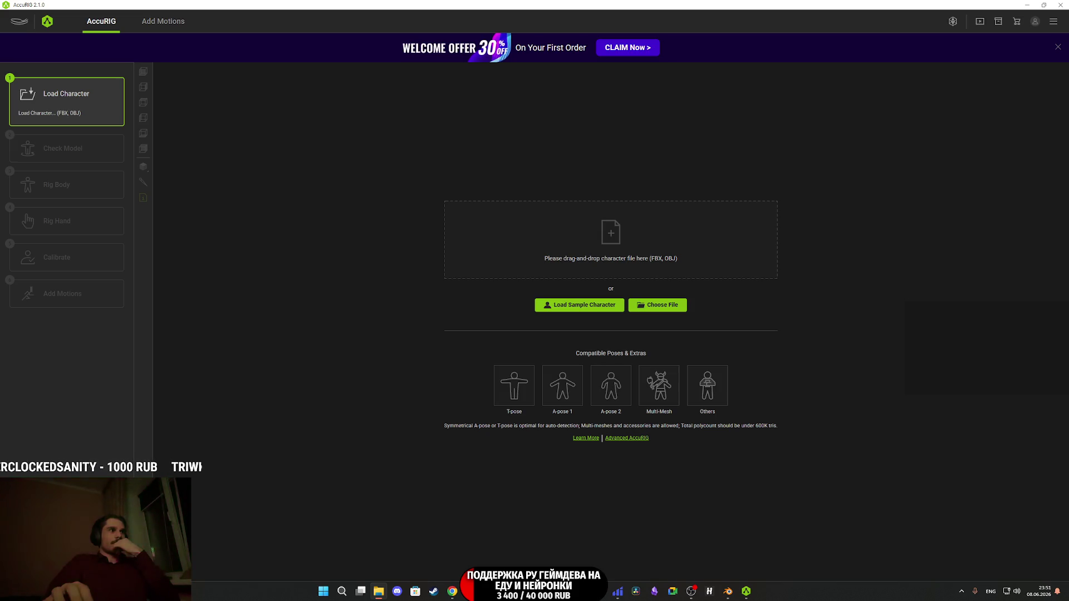
- Drag toward AccuRIG's character drop zone, then switch back to Blender
{"action": "left_click_drag", "start_coordinate": [0, 323], "coordinate": [0, 444]}
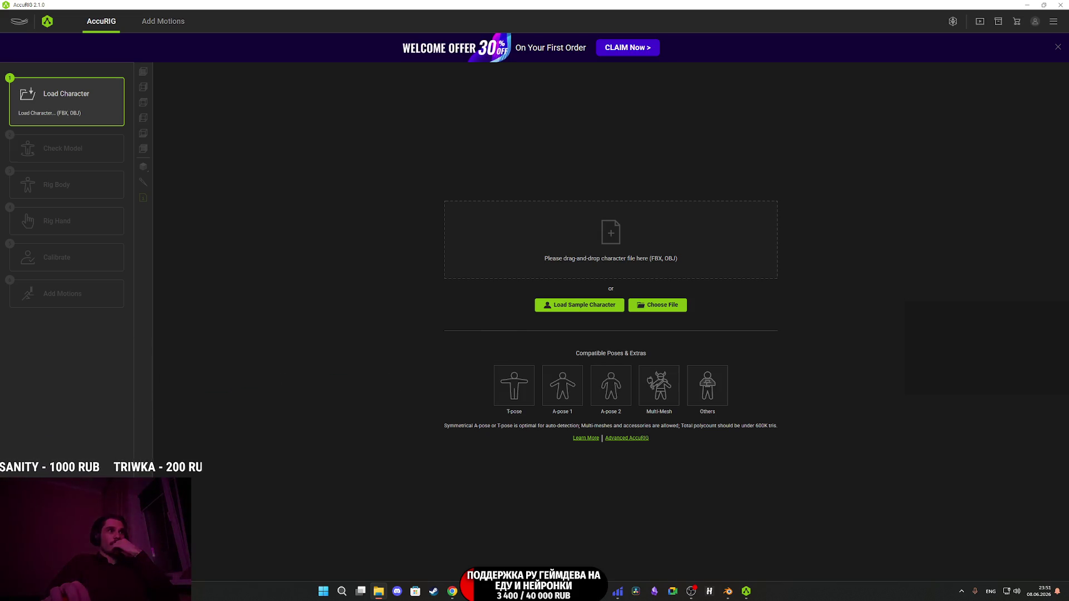
{"action": "key", "text": "alt+Tab"}
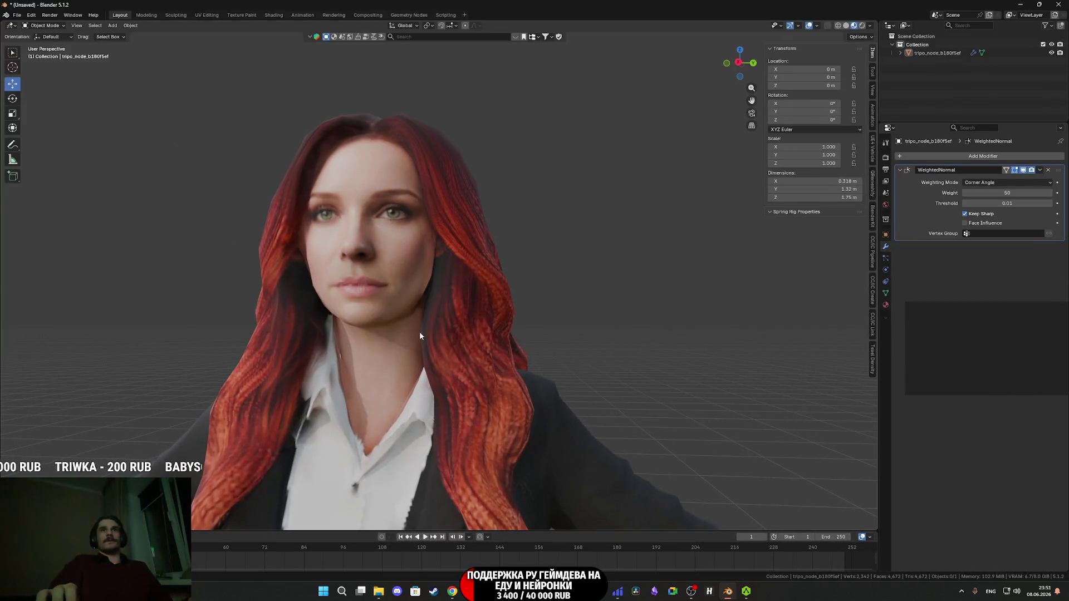
- Re-export the selected character to Shmelka_M.fbx, overwriting the previous file, then minimize Blender
{"action": "left_click", "coordinate": [419, 332]}
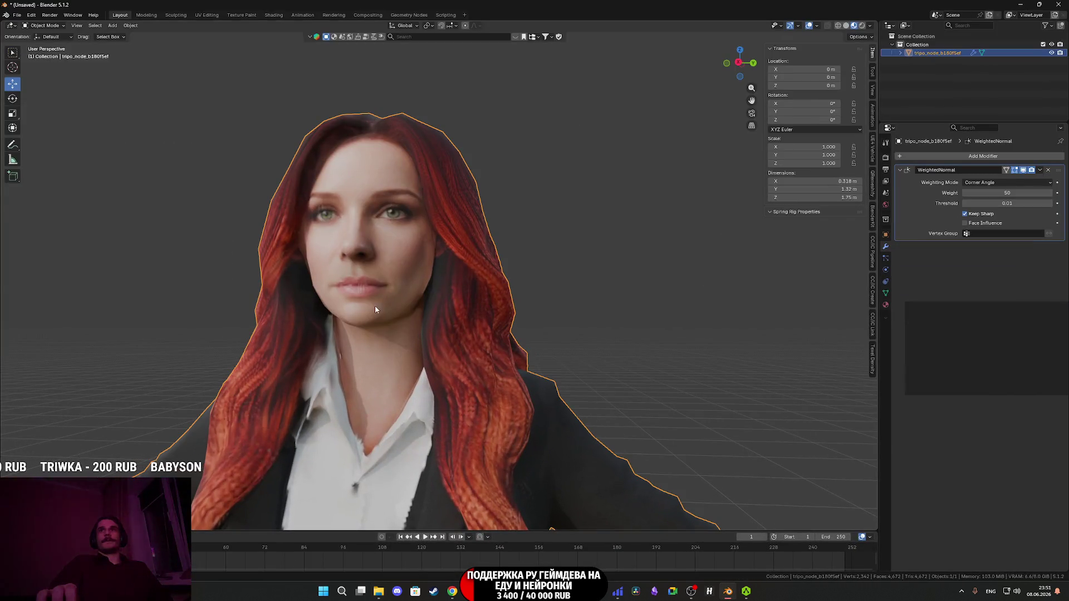
{"action": "left_click", "coordinate": [17, 15]}
{"action": "mouse_move", "coordinate": [45, 142]}
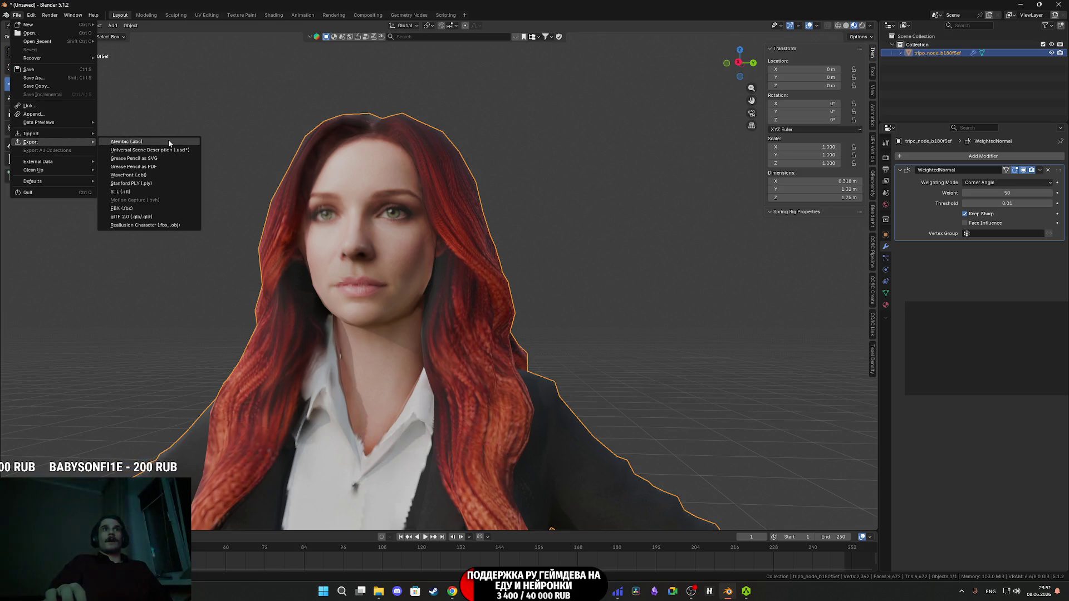
{"action": "left_click", "coordinate": [132, 213]}
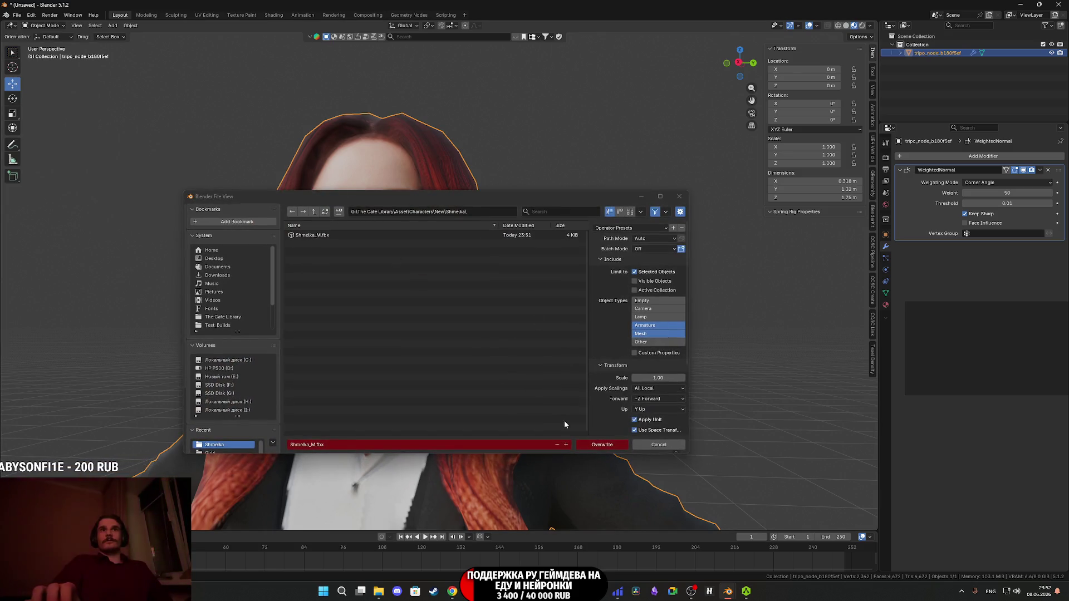
{"action": "left_click", "coordinate": [602, 445]}
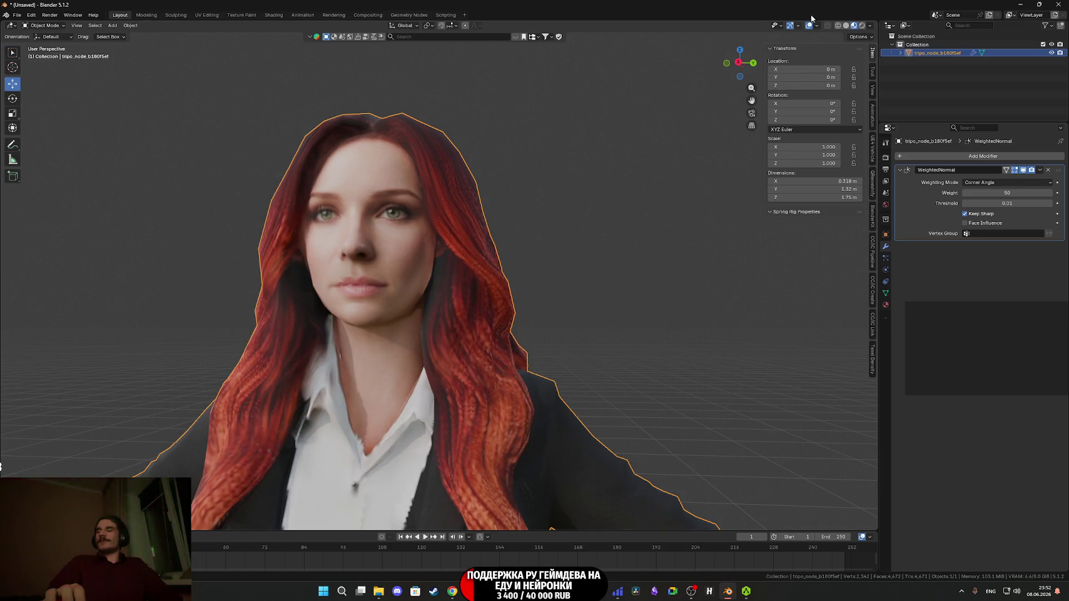
{"action": "left_click", "coordinate": [1021, 4]}
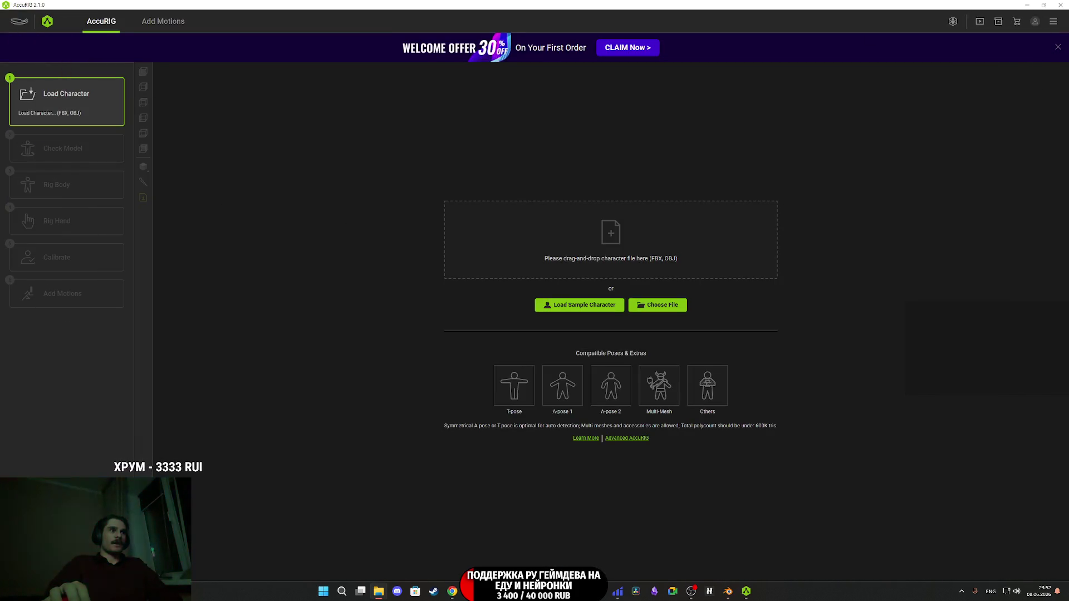
- Load the exported character into AccuRIG, rotate her 90° to face front, and advance to Rig Body
{"action": "left_click_drag", "start_coordinate": [344, 306], "coordinate": [612, 239]}
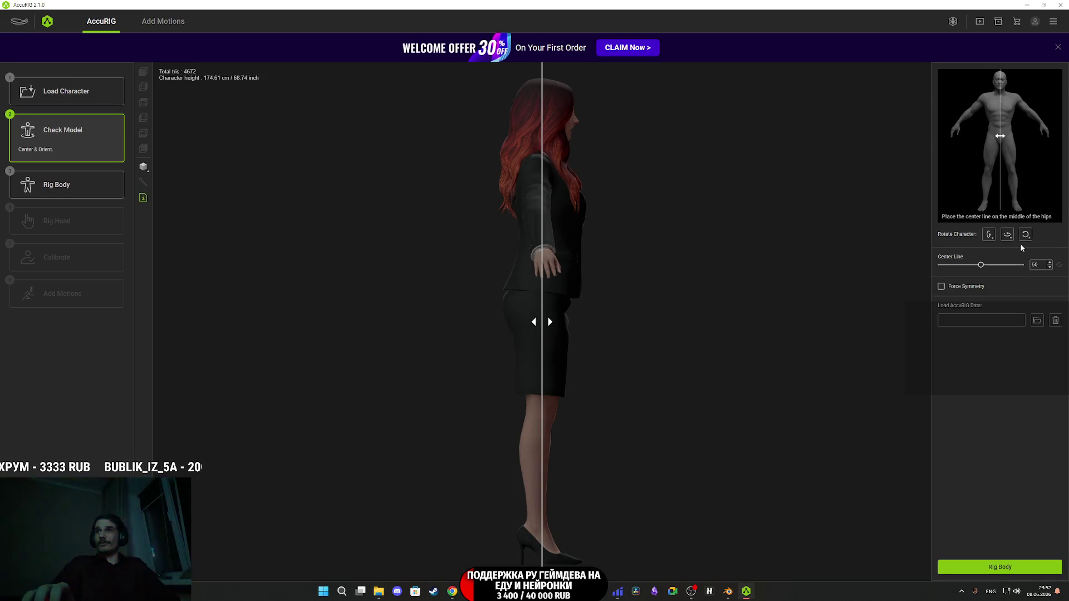
{"action": "left_click", "coordinate": [1007, 235]}
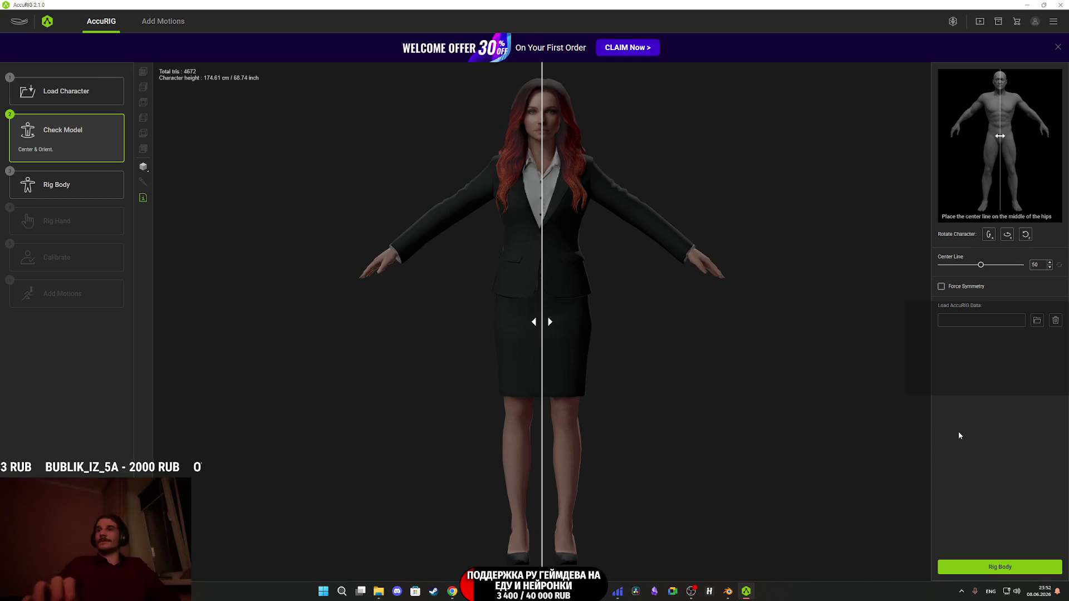
{"action": "left_click", "coordinate": [1000, 568]}
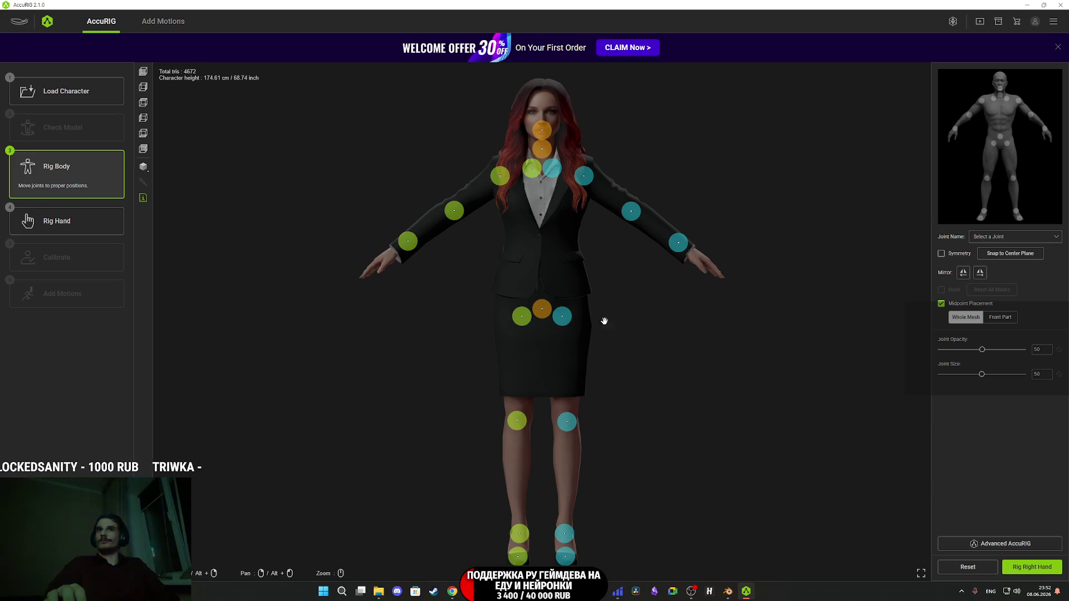
- Raise the pelvis joint along the centre line and nudge the left hip joint down and outward
{"action": "scroll", "coordinate": [605, 321], "scroll_direction": "up", "scroll_amount": 5}
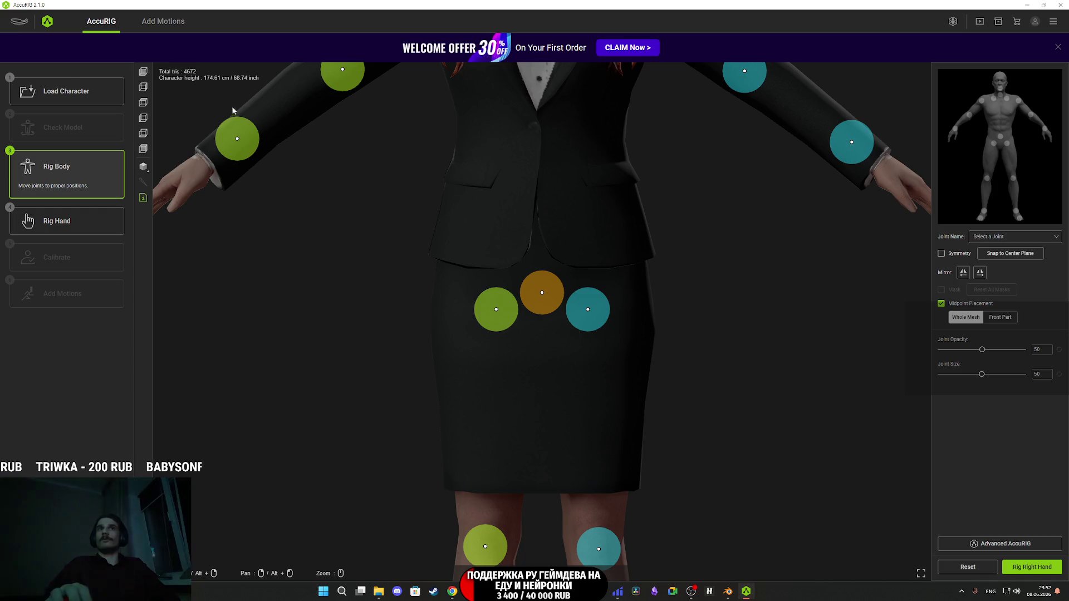
{"action": "left_click", "coordinate": [143, 74]}
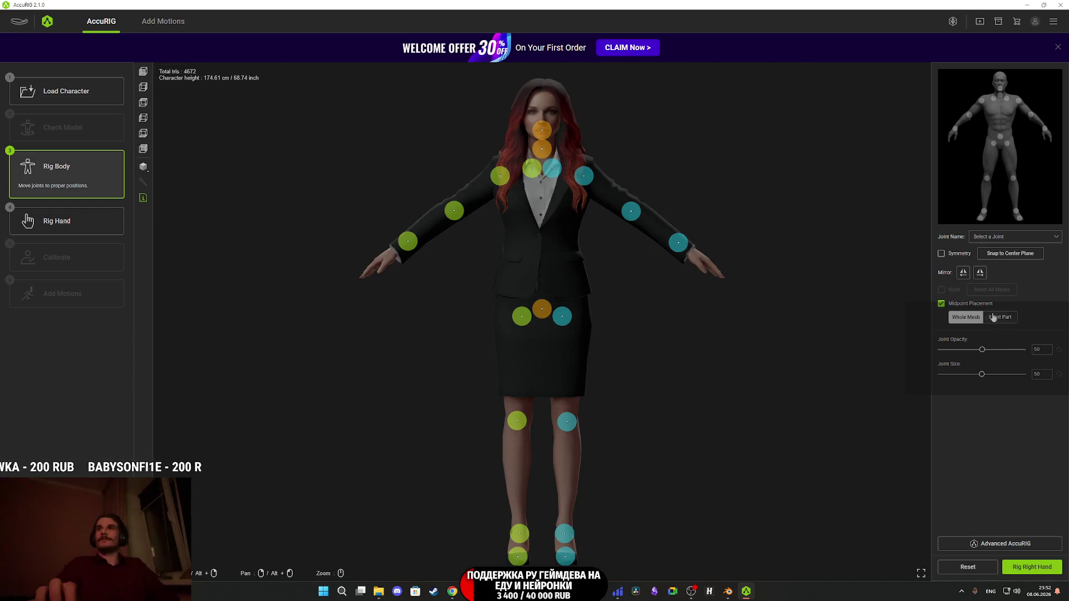
{"action": "scroll", "coordinate": [586, 275], "scroll_direction": "up", "scroll_amount": 5}
{"action": "left_click_drag", "start_coordinate": [574, 301], "coordinate": [569, 267]}
{"action": "scroll", "coordinate": [702, 295], "scroll_direction": "down", "scroll_amount": 2}
{"action": "mouse_move", "coordinate": [689, 255]}
{"action": "left_mouse_down"}
{"action": "mouse_move", "coordinate": [696, 268]}
{"action": "mouse_move", "coordinate": [706, 162]}
{"action": "mouse_move", "coordinate": [686, 285]}
{"action": "mouse_move", "coordinate": [862, 145]}
{"action": "left_mouse_up"}
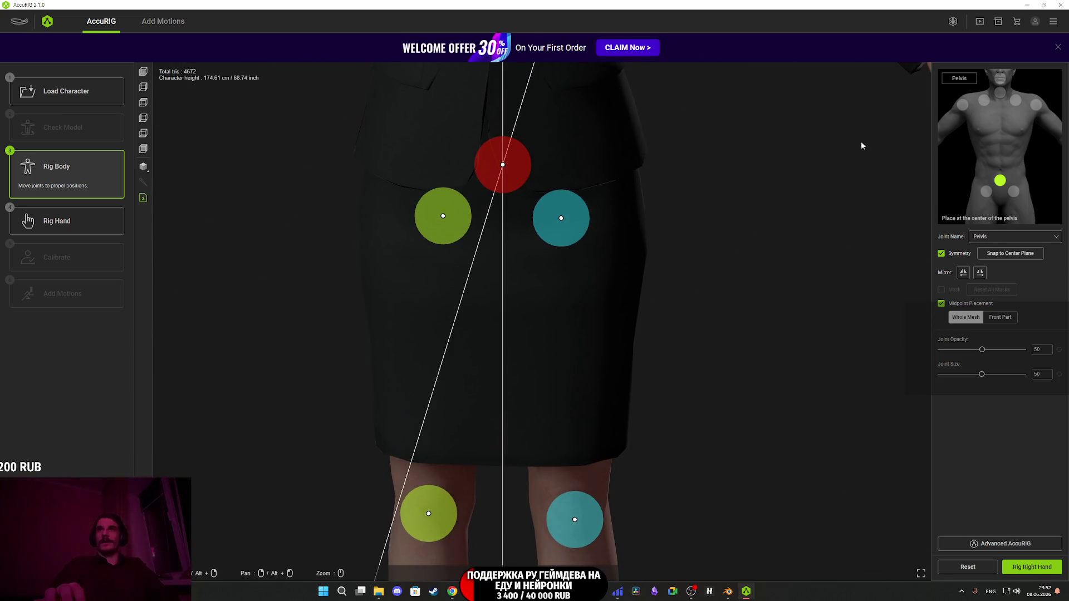
{"action": "left_click", "coordinate": [143, 72]}
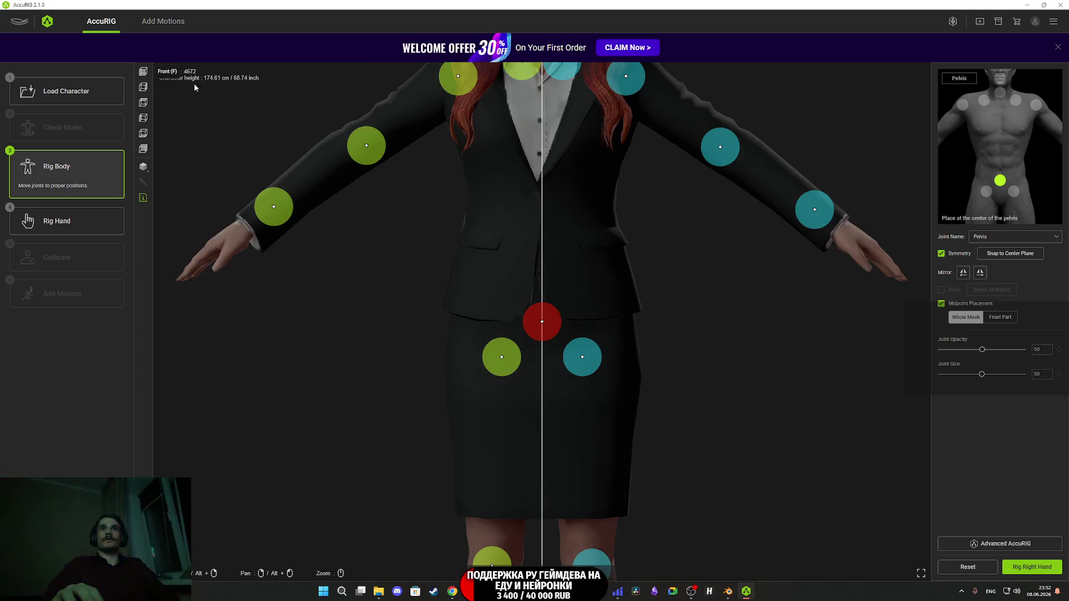
{"action": "scroll", "coordinate": [729, 388], "scroll_direction": "up", "scroll_amount": 5}
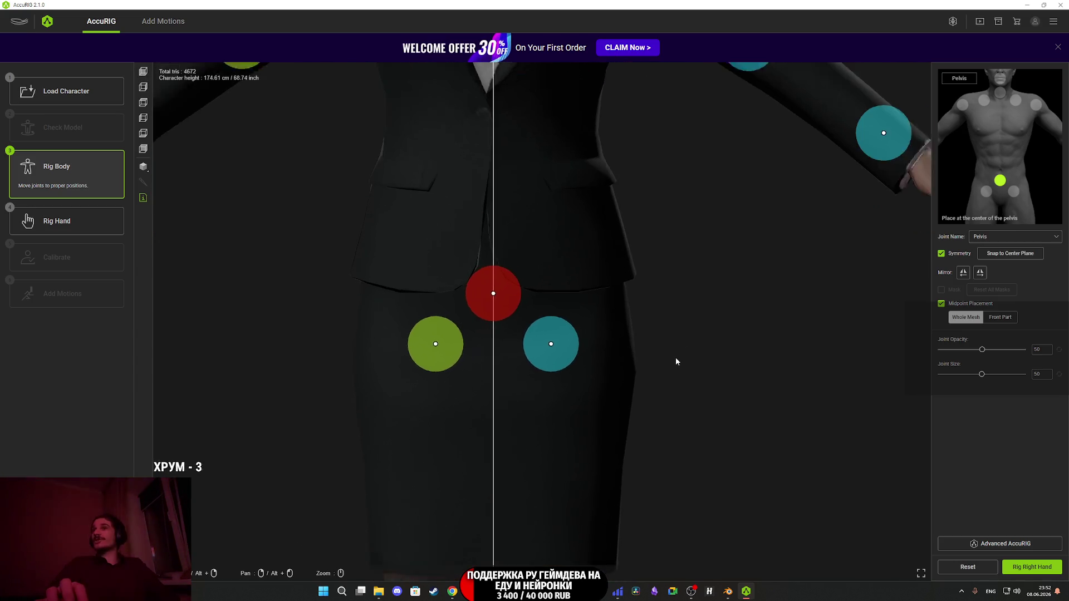
{"action": "left_click", "coordinate": [572, 359]}
{"action": "scroll", "coordinate": [695, 354], "scroll_direction": "down", "scroll_amount": 3}
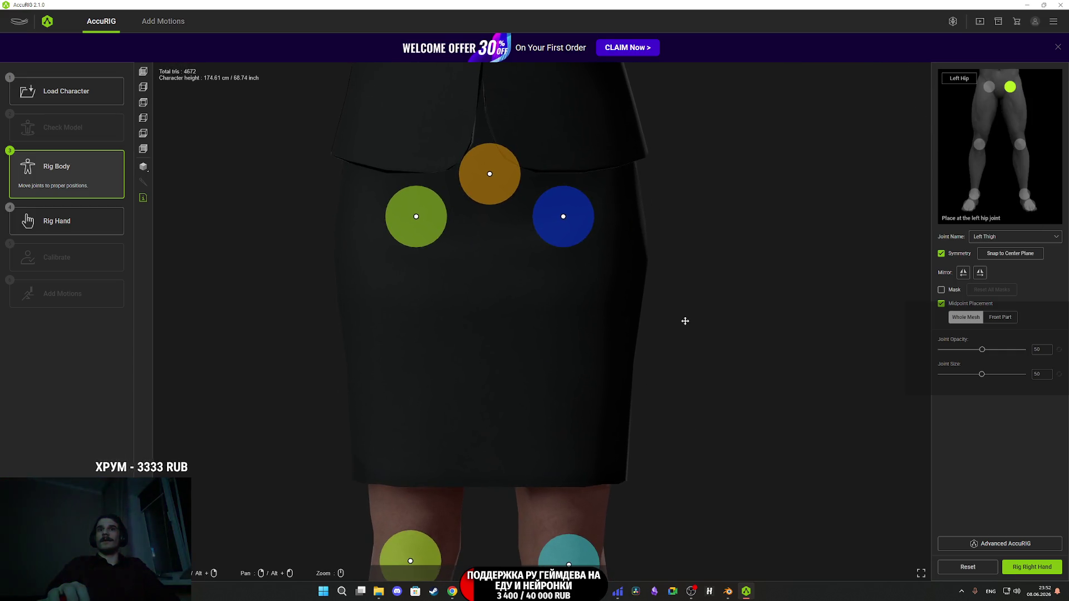
{"action": "left_click_drag", "start_coordinate": [584, 233], "coordinate": [587, 232]}
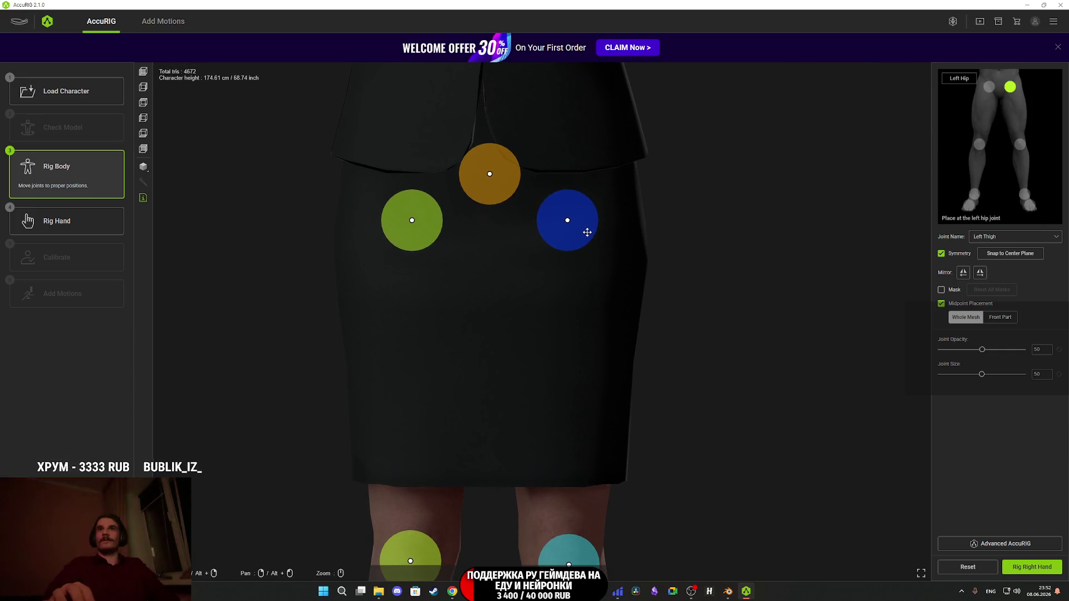
{"action": "left_click_drag", "start_coordinate": [656, 244], "coordinate": [770, 382]}
{"action": "left_click", "coordinate": [572, 315]}
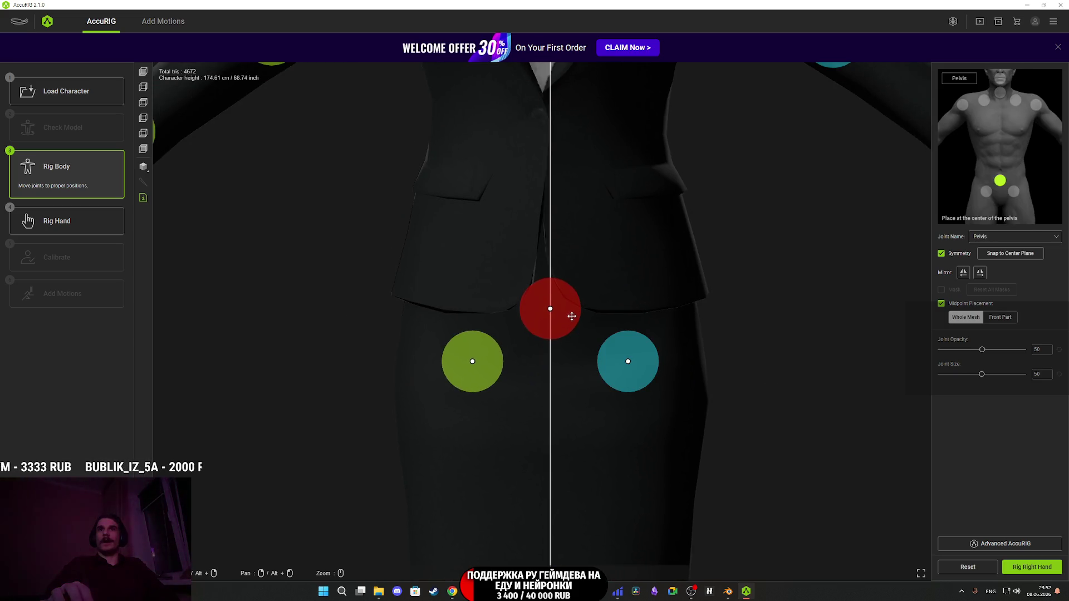
{"action": "scroll", "coordinate": [657, 303], "scroll_direction": "down", "scroll_amount": 5}
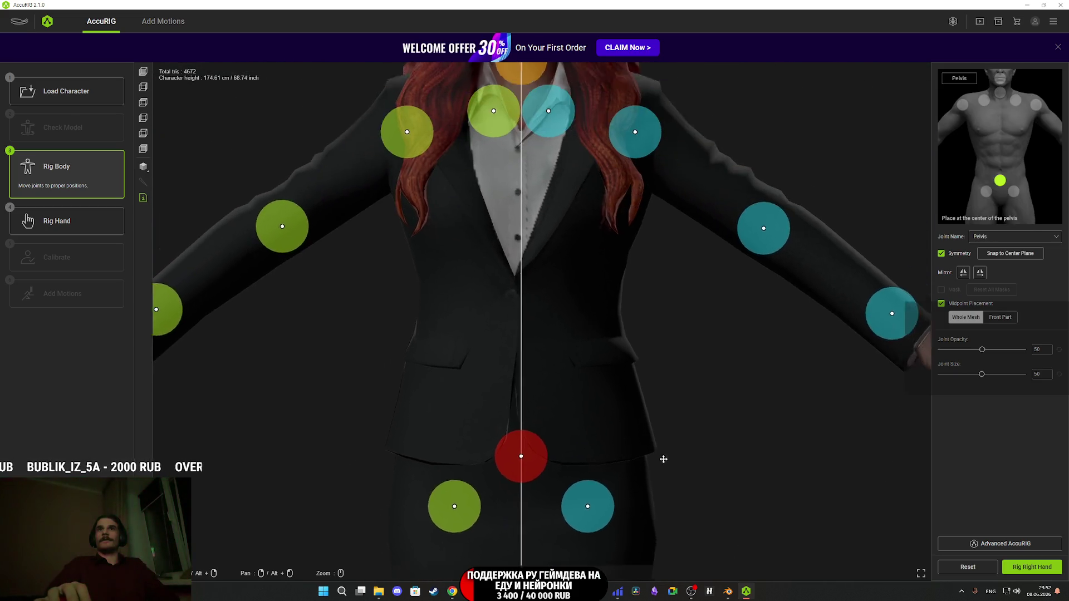
- Move the left shoulder and clavicle joints up and outward, then select the neck joint
{"action": "left_click_drag", "start_coordinate": [663, 307], "coordinate": [652, 449]}
{"action": "scroll", "coordinate": [648, 370], "scroll_direction": "up", "scroll_amount": 3}
{"action": "left_click_drag", "start_coordinate": [679, 320], "coordinate": [721, 301]}
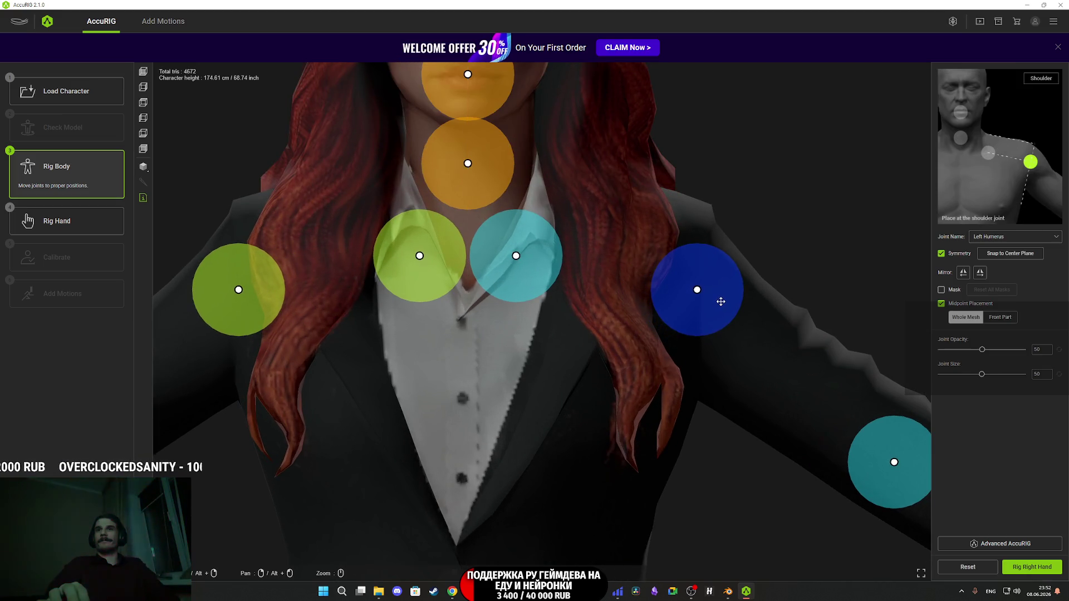
{"action": "left_click_drag", "start_coordinate": [534, 269], "coordinate": [569, 249]}
{"action": "scroll", "coordinate": [500, 306], "scroll_direction": "down", "scroll_amount": 2}
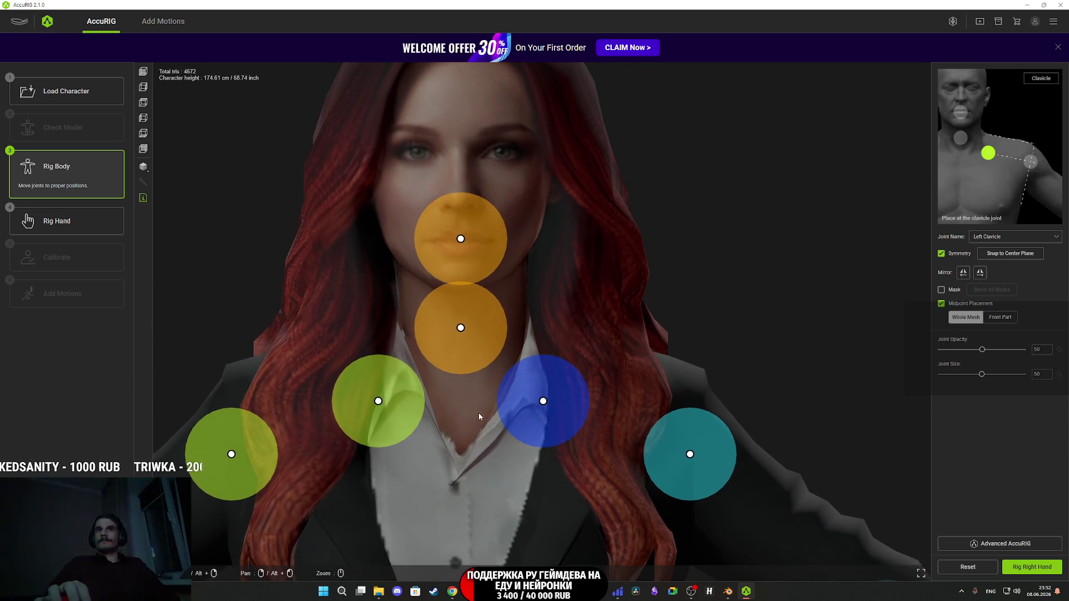
{"action": "left_click", "coordinate": [489, 326]}
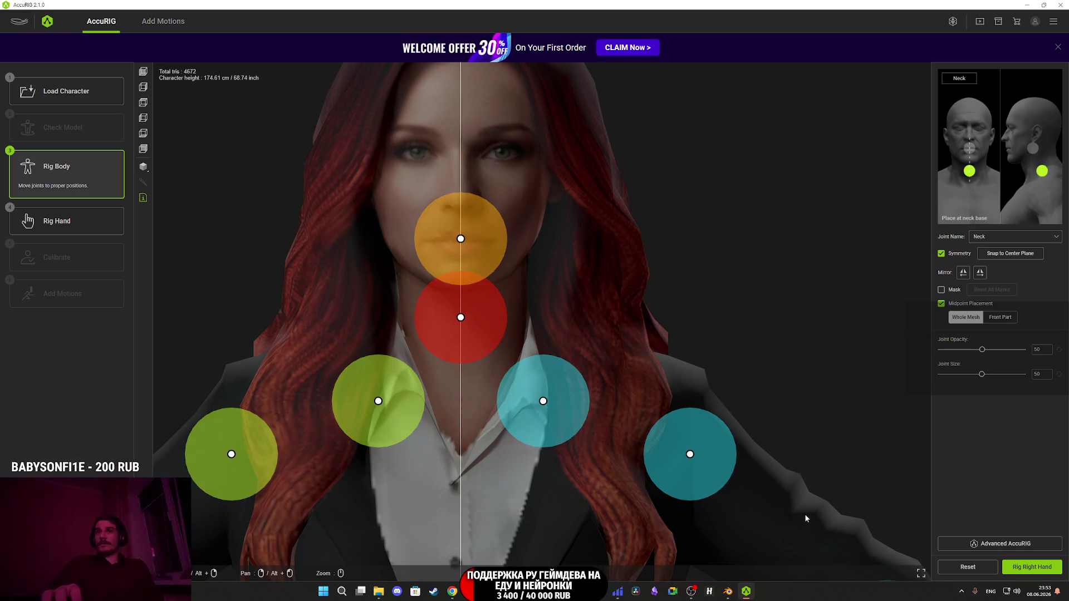
- Place the left elbow and wrist joints onto the arm and check the extended arm
{"action": "left_click_drag", "start_coordinate": [804, 514], "coordinate": [495, 211]}
{"action": "left_click_drag", "start_coordinate": [667, 362], "coordinate": [592, 351]}
{"action": "left_click_drag", "start_coordinate": [526, 312], "coordinate": [535, 307]}
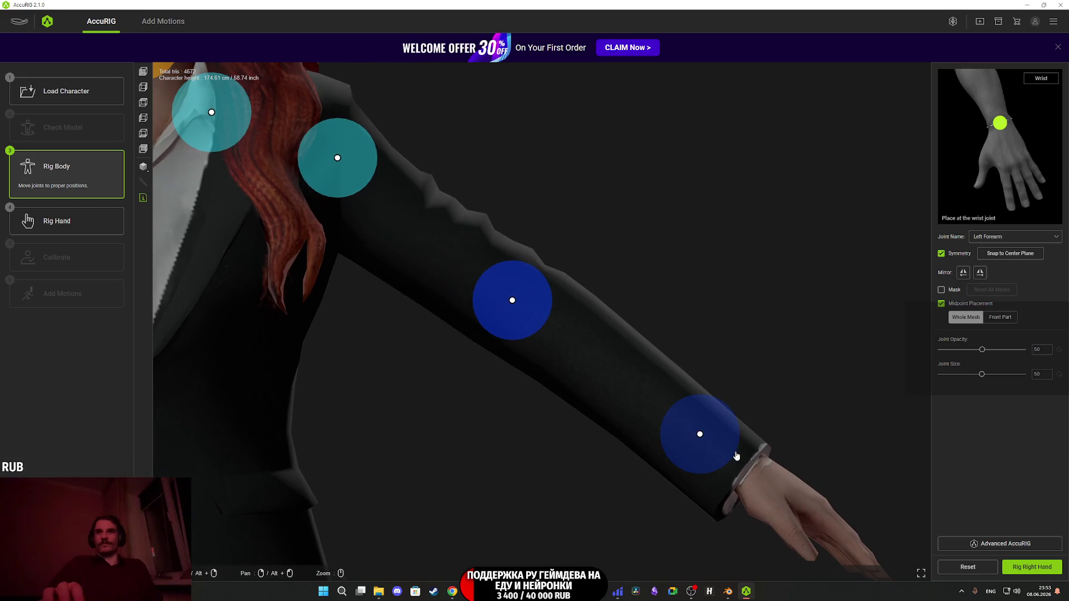
{"action": "left_click_drag", "start_coordinate": [727, 444], "coordinate": [765, 469]}
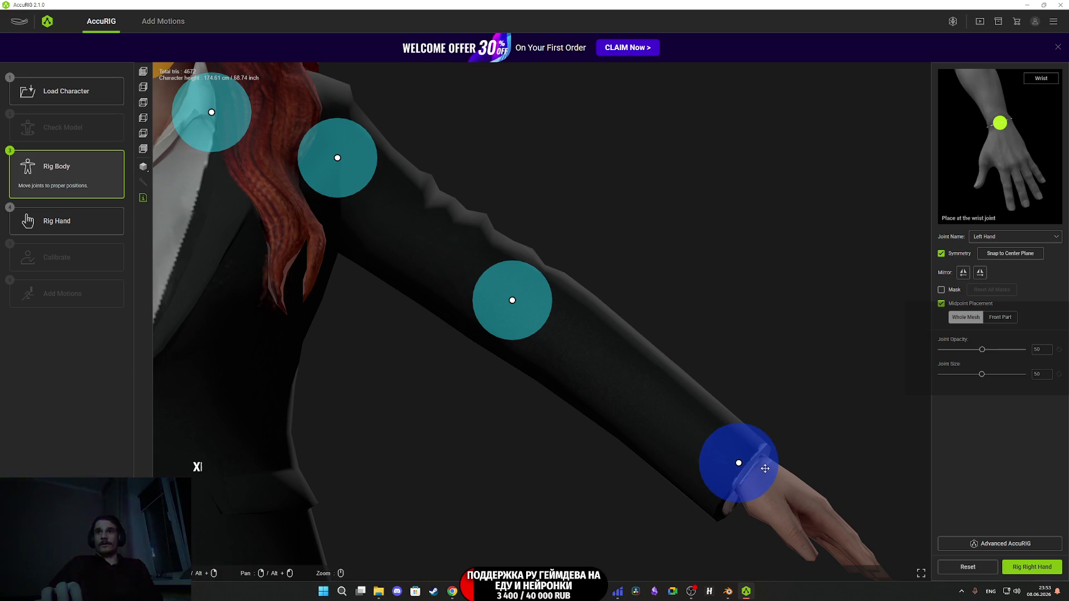
{"action": "scroll", "coordinate": [735, 403], "scroll_direction": "down", "scroll_amount": 3}
{"action": "mouse_move", "coordinate": [735, 403]}
{"action": "left_mouse_down"}
{"action": "mouse_move", "coordinate": [568, 447]}
{"action": "mouse_move", "coordinate": [668, 435]}
{"action": "mouse_move", "coordinate": [649, 448]}
{"action": "left_mouse_up"}
{"action": "left_click", "coordinate": [528, 355]}
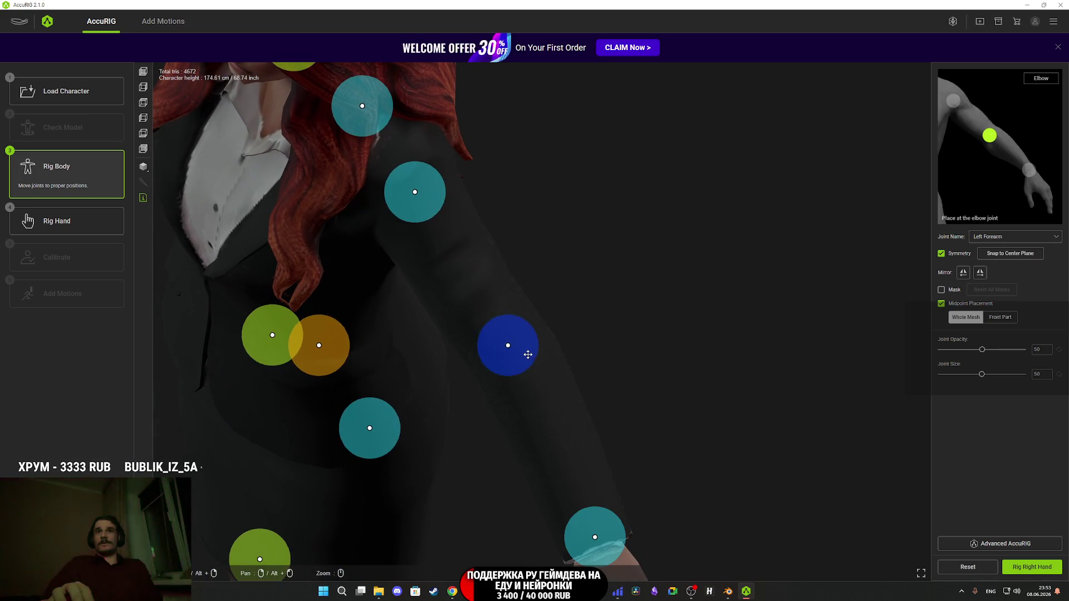
{"action": "mouse_move", "coordinate": [534, 361]}
{"action": "left_mouse_down"}
{"action": "mouse_move", "coordinate": [661, 362]}
{"action": "mouse_move", "coordinate": [690, 330]}
{"action": "left_mouse_up"}
{"action": "mouse_move", "coordinate": [561, 245]}
{"action": "left_mouse_down"}
{"action": "mouse_move", "coordinate": [618, 195]}
{"action": "mouse_move", "coordinate": [611, 229]}
{"action": "left_mouse_up"}
{"action": "mouse_move", "coordinate": [545, 173]}
{"action": "left_mouse_down"}
{"action": "mouse_move", "coordinate": [639, 423]}
{"action": "mouse_move", "coordinate": [618, 363]}
{"action": "mouse_move", "coordinate": [425, 357]}
{"action": "left_mouse_up"}
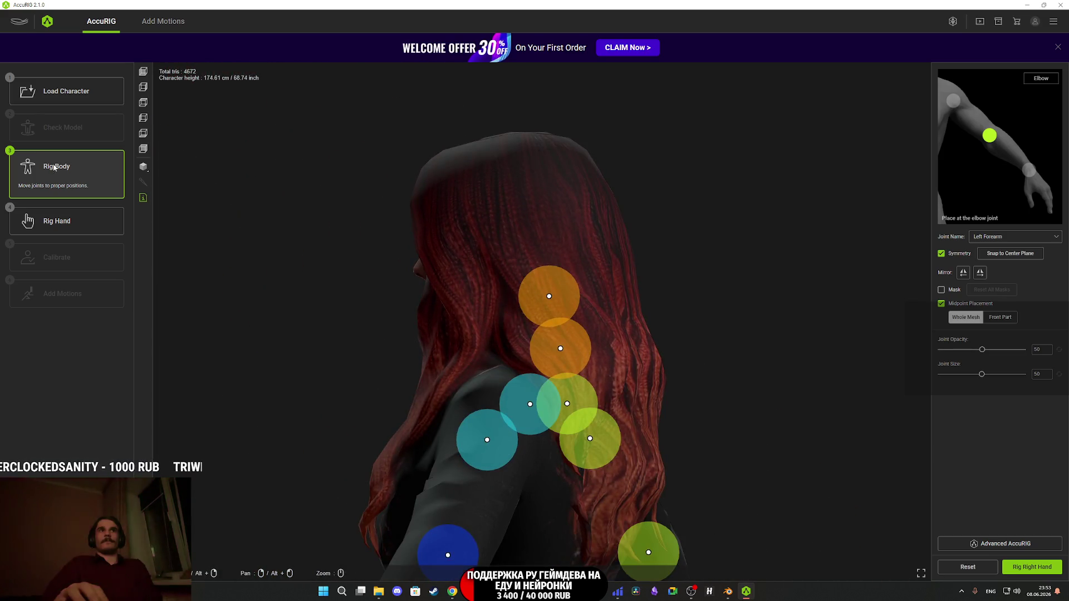
- In side view, move the neck and head joints forward into the neck
{"action": "left_click", "coordinate": [143, 88]}
{"action": "scroll", "coordinate": [554, 248], "scroll_direction": "up", "scroll_amount": 5}
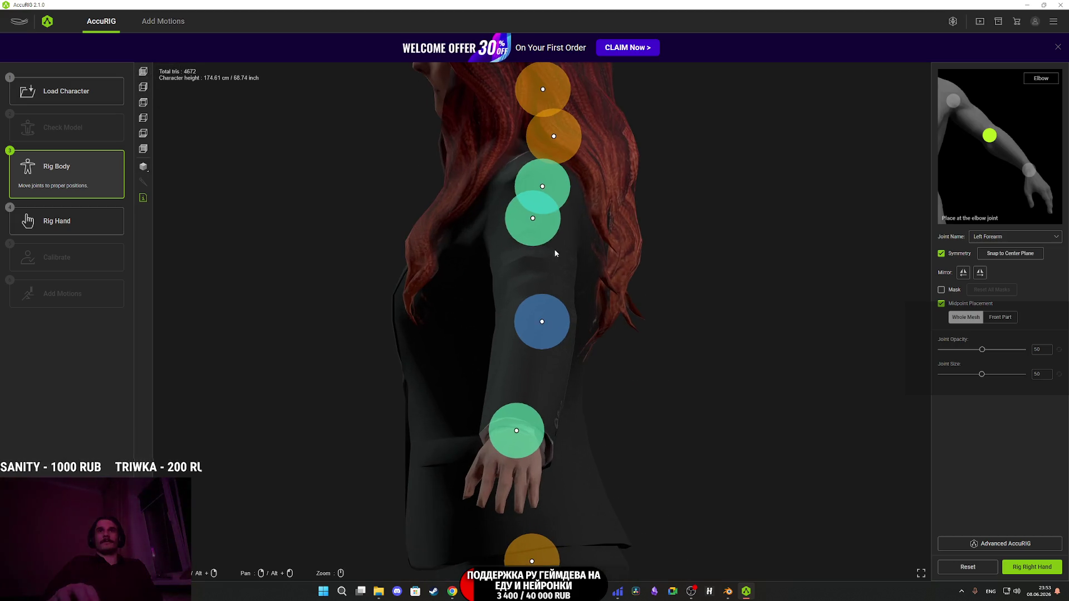
{"action": "scroll", "coordinate": [693, 400], "scroll_direction": "up", "scroll_amount": 2}
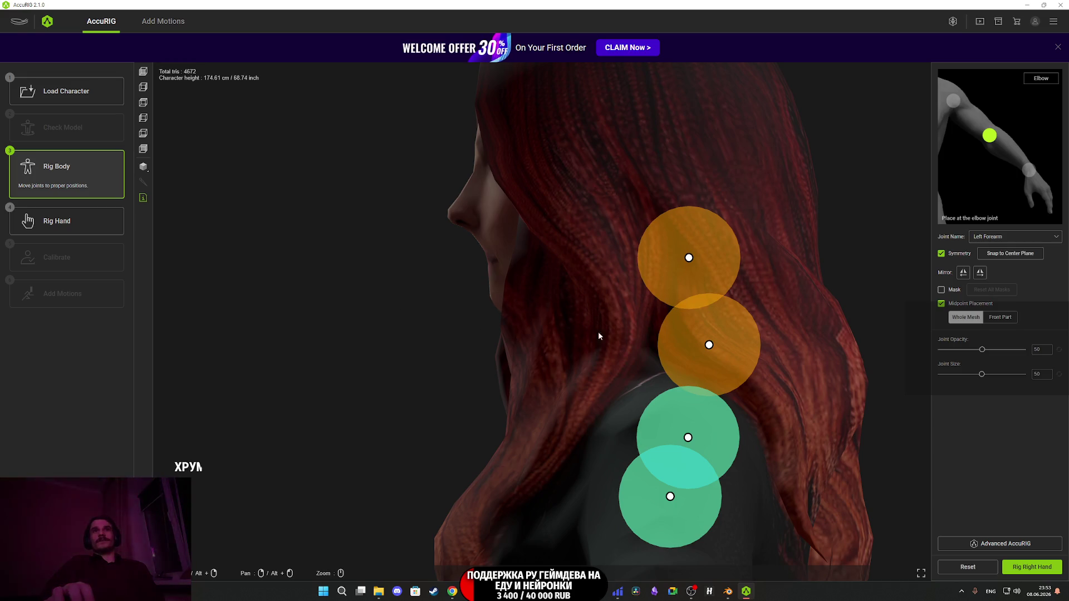
{"action": "left_click_drag", "start_coordinate": [732, 352], "coordinate": [659, 348]}
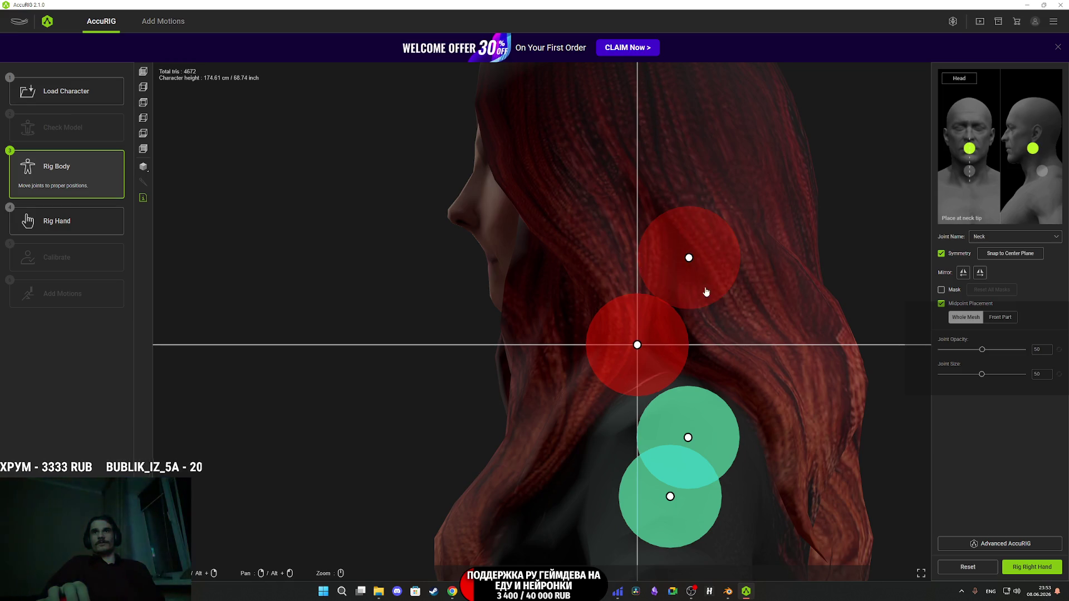
{"action": "mouse_move", "coordinate": [712, 272]}
{"action": "left_mouse_down"}
{"action": "mouse_move", "coordinate": [617, 267]}
{"action": "mouse_move", "coordinate": [630, 268]}
{"action": "mouse_move", "coordinate": [534, 353]}
{"action": "mouse_move", "coordinate": [635, 358]}
{"action": "mouse_move", "coordinate": [573, 291]}
{"action": "mouse_move", "coordinate": [605, 325]}
{"action": "mouse_move", "coordinate": [587, 349]}
{"action": "left_mouse_up"}
- Reposition the right and left foot joints from the front view
{"action": "left_click", "coordinate": [144, 72]}
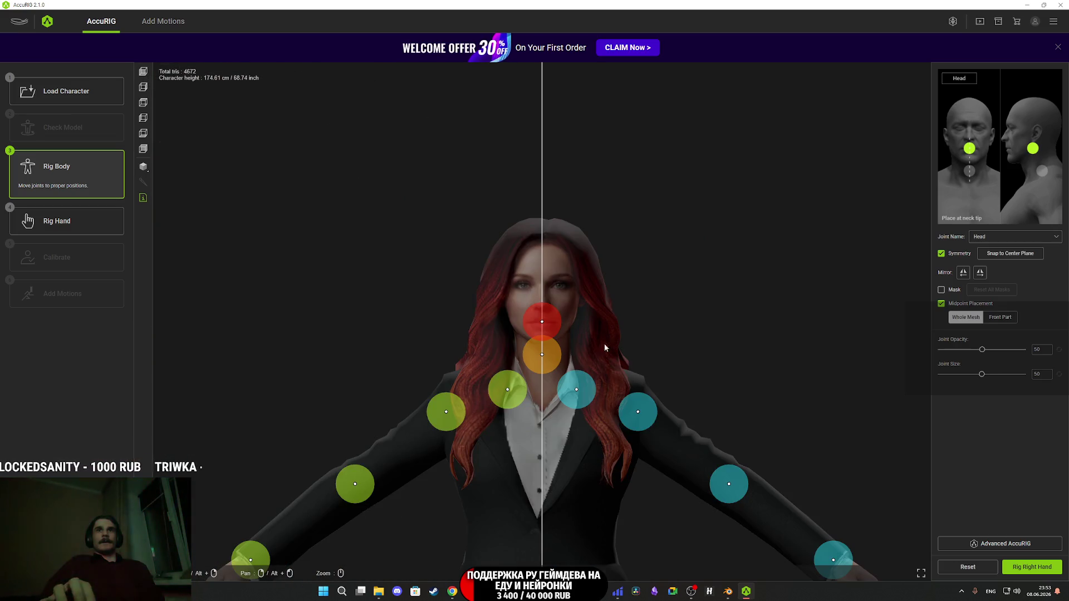
{"action": "scroll", "coordinate": [543, 278], "scroll_direction": "up", "scroll_amount": 5}
{"action": "scroll", "coordinate": [728, 353], "scroll_direction": "down", "scroll_amount": 2}
{"action": "scroll", "coordinate": [659, 225], "scroll_direction": "up", "scroll_amount": 2}
{"action": "scroll", "coordinate": [659, 225], "scroll_direction": "down", "scroll_amount": 3}
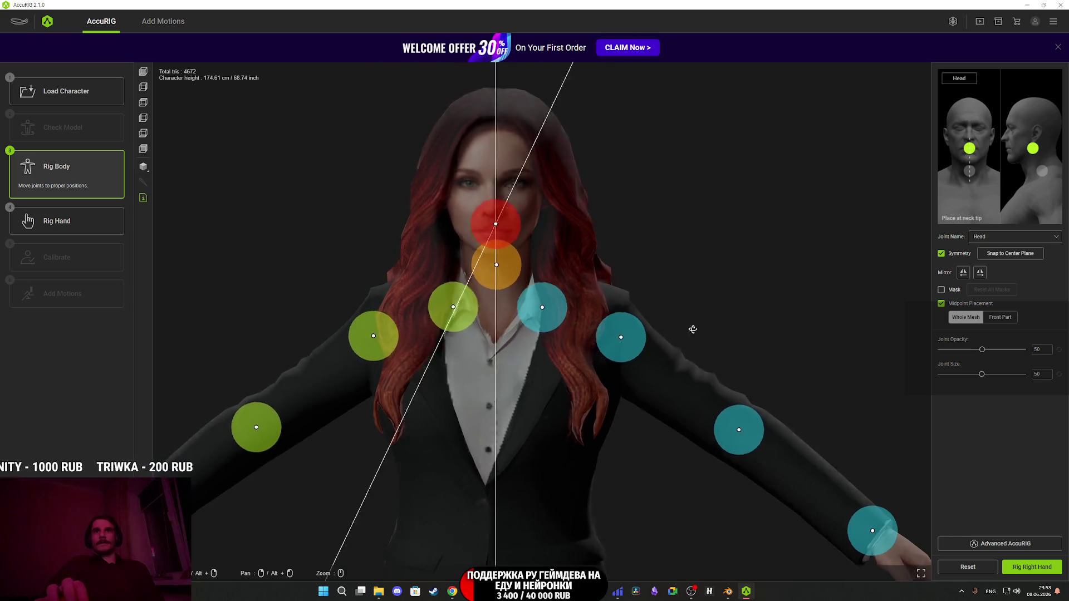
{"action": "scroll", "coordinate": [687, 165], "scroll_direction": "up", "scroll_amount": 2}
{"action": "mouse_move", "coordinate": [663, 362]}
{"action": "left_mouse_down"}
{"action": "mouse_move", "coordinate": [637, 413]}
{"action": "mouse_move", "coordinate": [603, 258]}
{"action": "mouse_move", "coordinate": [627, 271]}
{"action": "mouse_move", "coordinate": [592, 300]}
{"action": "mouse_move", "coordinate": [644, 334]}
{"action": "left_mouse_up"}
{"action": "scroll", "coordinate": [644, 334], "scroll_direction": "up", "scroll_amount": 3}
{"action": "mouse_move", "coordinate": [746, 322]}
{"action": "left_mouse_down"}
{"action": "mouse_move", "coordinate": [669, 310]}
{"action": "mouse_move", "coordinate": [867, 301]}
{"action": "mouse_move", "coordinate": [445, 348]}
{"action": "mouse_move", "coordinate": [491, 362]}
{"action": "mouse_move", "coordinate": [486, 371]}
{"action": "left_mouse_up"}
{"action": "mouse_move", "coordinate": [583, 360]}
{"action": "left_mouse_down"}
{"action": "mouse_move", "coordinate": [499, 343]}
{"action": "mouse_move", "coordinate": [640, 390]}
{"action": "mouse_move", "coordinate": [477, 317]}
{"action": "left_mouse_up"}
{"action": "mouse_move", "coordinate": [707, 393]}
{"action": "left_mouse_down"}
{"action": "mouse_move", "coordinate": [764, 389]}
{"action": "mouse_move", "coordinate": [656, 392]}
{"action": "mouse_move", "coordinate": [755, 339]}
{"action": "mouse_move", "coordinate": [701, 338]}
{"action": "mouse_move", "coordinate": [747, 337]}
{"action": "mouse_move", "coordinate": [797, 350]}
{"action": "mouse_move", "coordinate": [830, 423]}
{"action": "mouse_move", "coordinate": [807, 414]}
{"action": "left_mouse_up"}
- Check the left toe base joint, finish the body, and confirm the finger count for the right hand
{"action": "left_click", "coordinate": [478, 386]}
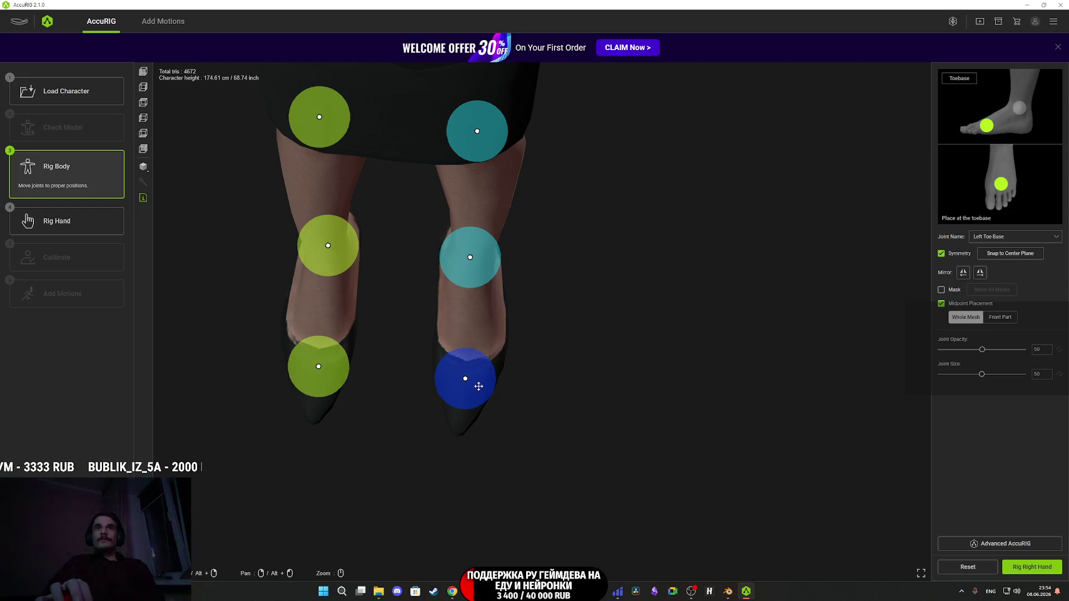
{"action": "left_click_drag", "start_coordinate": [674, 321], "coordinate": [674, 287]}
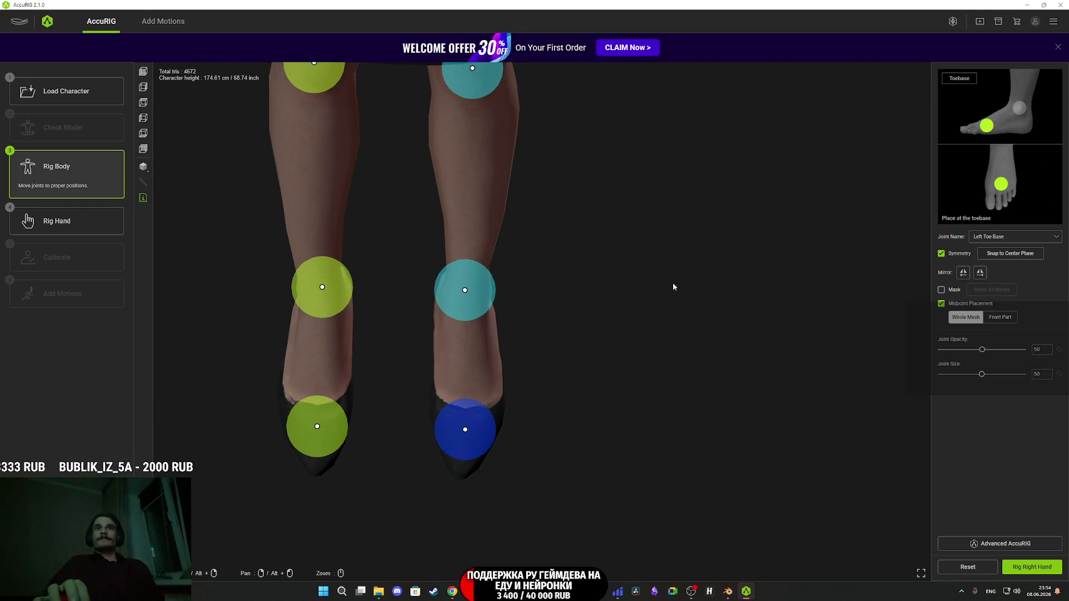
{"action": "left_click", "coordinate": [1033, 568]}
{"action": "left_click", "coordinate": [508, 346]}
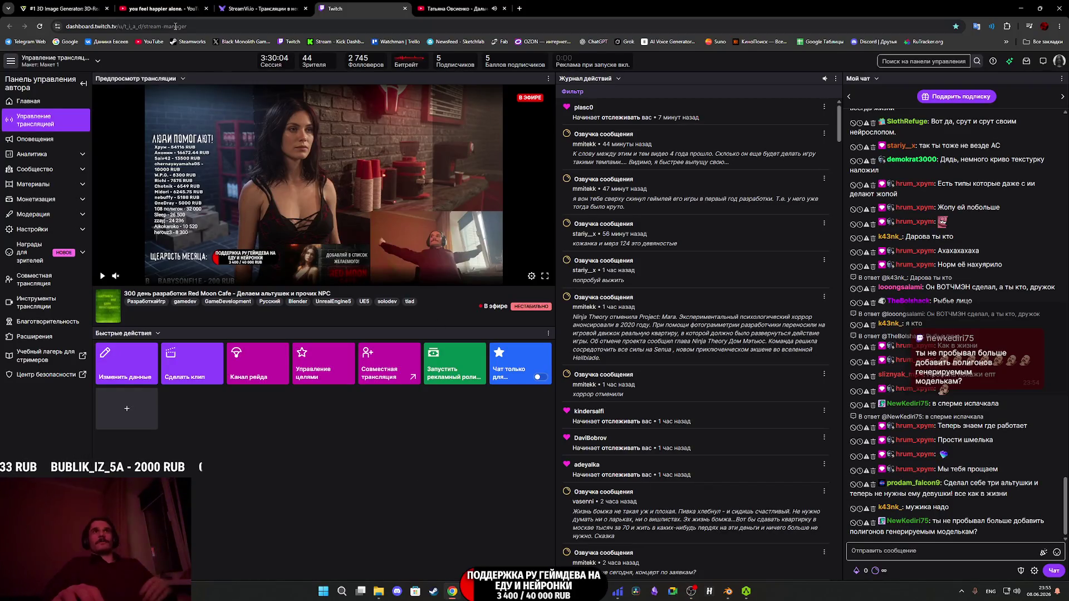
- Return to AccuRIG and show a black wireframe over the shaded mesh
{"action": "mouse_move", "coordinate": [747, 591]}
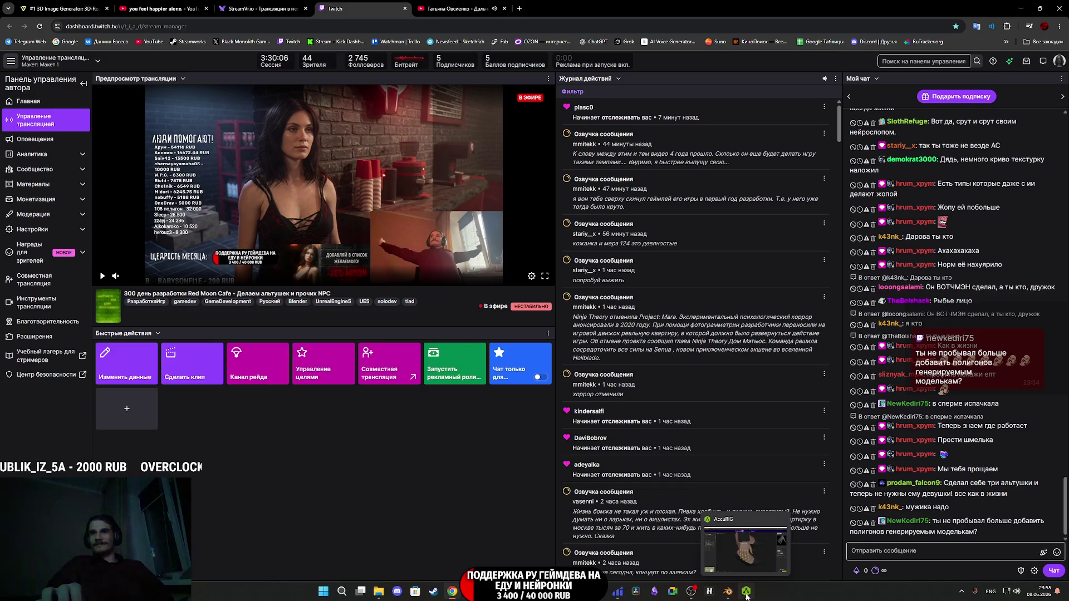
{"action": "left_click", "coordinate": [716, 563]}
{"action": "mouse_move", "coordinate": [720, 390]}
{"action": "left_mouse_down"}
{"action": "mouse_move", "coordinate": [676, 377]}
{"action": "mouse_move", "coordinate": [607, 449]}
{"action": "mouse_move", "coordinate": [566, 429]}
{"action": "mouse_move", "coordinate": [644, 420]}
{"action": "mouse_move", "coordinate": [604, 373]}
{"action": "mouse_move", "coordinate": [557, 345]}
{"action": "left_mouse_up"}
{"action": "left_click", "coordinate": [144, 166]}
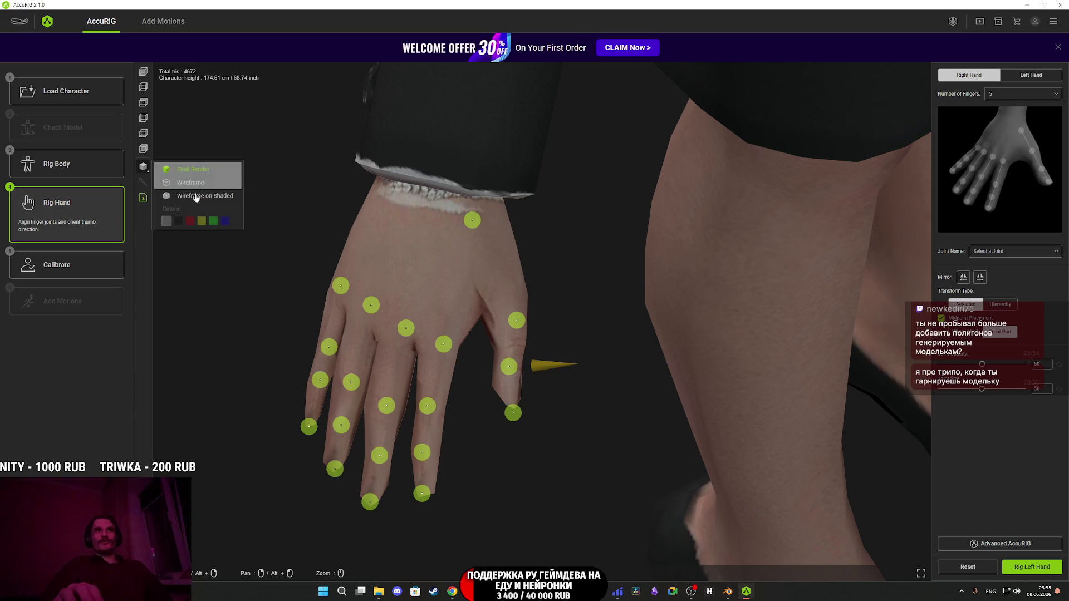
{"action": "left_click", "coordinate": [205, 195]}
{"action": "left_click", "coordinate": [179, 221]}
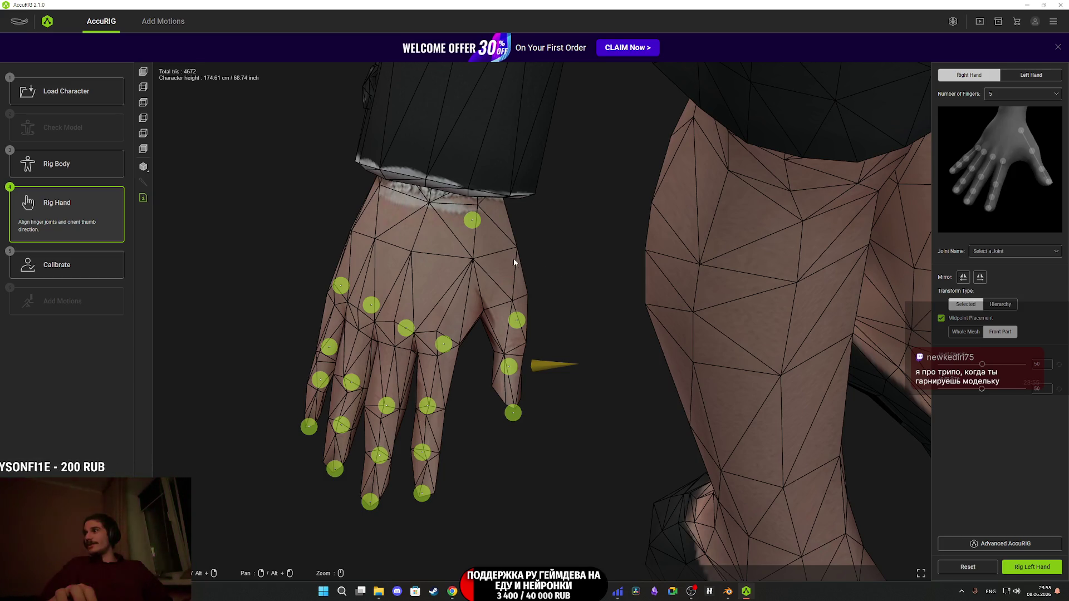
- Adjust the right thumb and index finger joints, including Index Finger 1, 3 and Tip
{"action": "left_click_drag", "start_coordinate": [496, 256], "coordinate": [554, 269]}
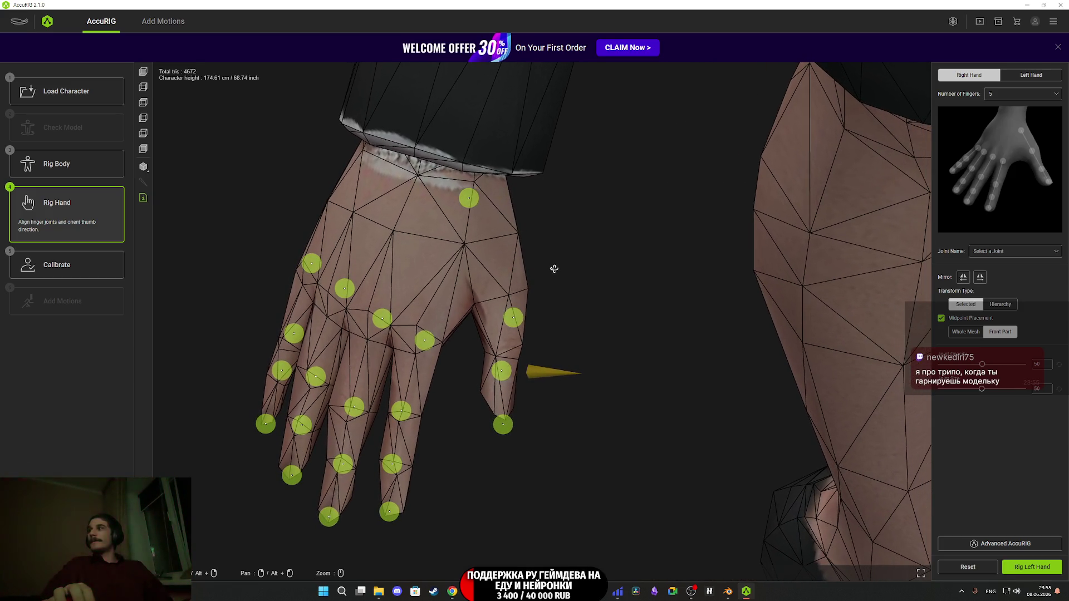
{"action": "left_click", "coordinate": [471, 202]}
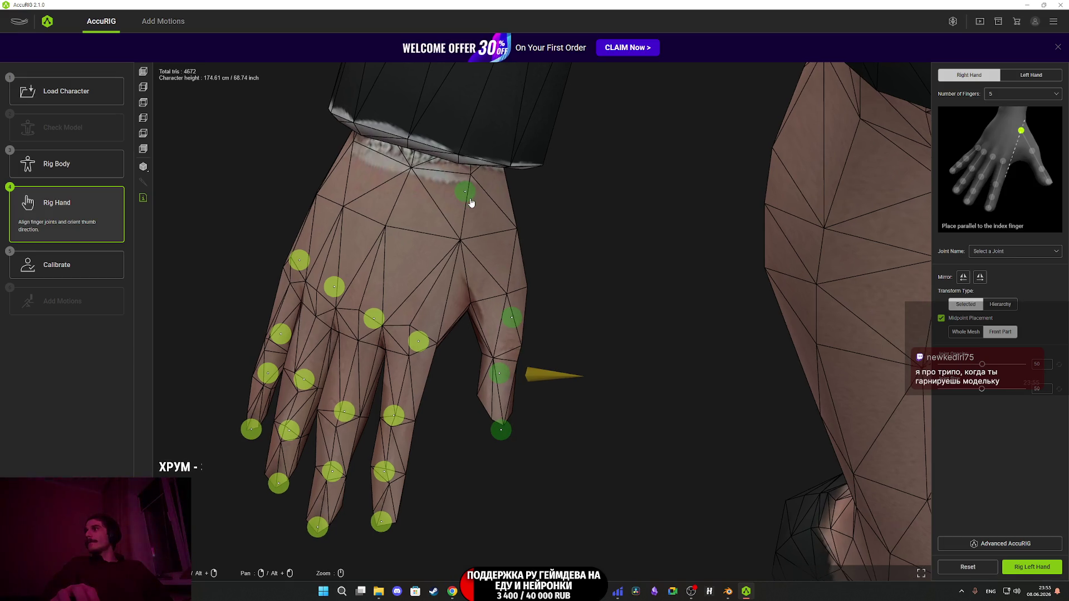
{"action": "mouse_move", "coordinate": [514, 228]}
{"action": "left_mouse_down"}
{"action": "mouse_move", "coordinate": [502, 248]}
{"action": "mouse_move", "coordinate": [520, 238]}
{"action": "mouse_move", "coordinate": [563, 260]}
{"action": "mouse_move", "coordinate": [538, 312]}
{"action": "mouse_move", "coordinate": [508, 294]}
{"action": "mouse_move", "coordinate": [503, 271]}
{"action": "left_mouse_up"}
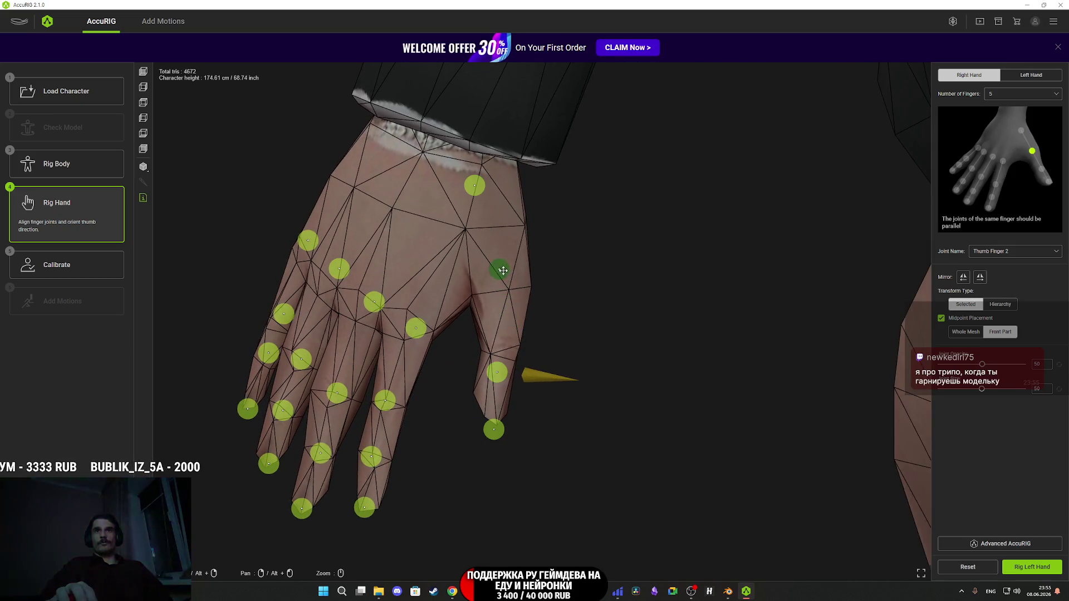
{"action": "mouse_move", "coordinate": [563, 326]}
{"action": "left_mouse_down"}
{"action": "mouse_move", "coordinate": [563, 313]}
{"action": "mouse_move", "coordinate": [534, 357]}
{"action": "mouse_move", "coordinate": [512, 367]}
{"action": "mouse_move", "coordinate": [513, 355]}
{"action": "left_mouse_up"}
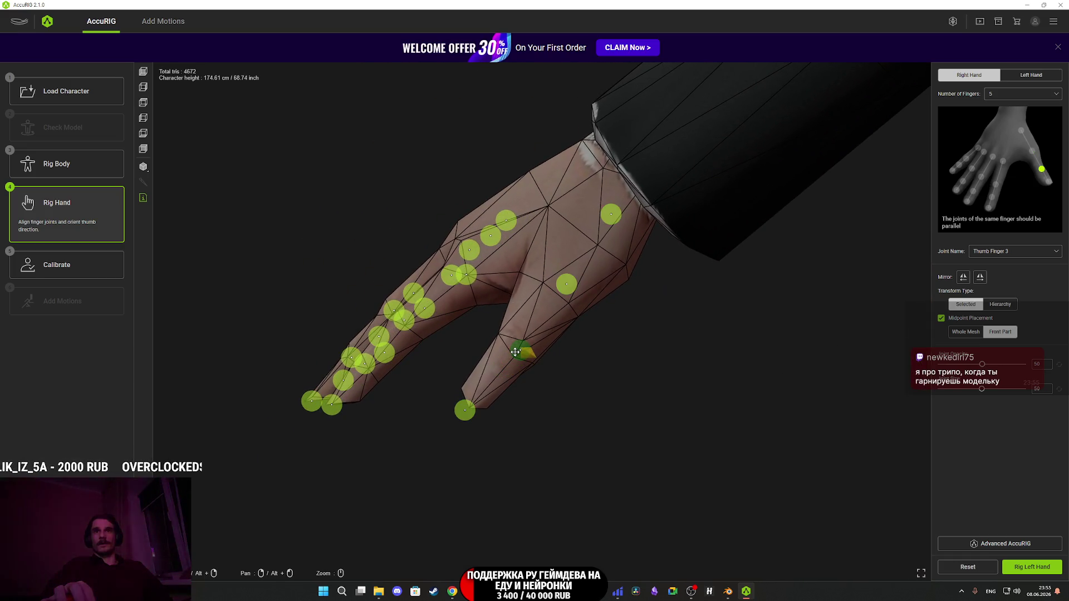
{"action": "mouse_move", "coordinate": [574, 395]}
{"action": "left_mouse_down"}
{"action": "mouse_move", "coordinate": [587, 406]}
{"action": "mouse_move", "coordinate": [654, 389]}
{"action": "mouse_move", "coordinate": [604, 432]}
{"action": "mouse_move", "coordinate": [626, 417]}
{"action": "mouse_move", "coordinate": [653, 439]}
{"action": "mouse_move", "coordinate": [640, 453]}
{"action": "mouse_move", "coordinate": [647, 465]}
{"action": "left_mouse_up"}
{"action": "left_click_drag", "start_coordinate": [429, 344], "coordinate": [427, 341]}
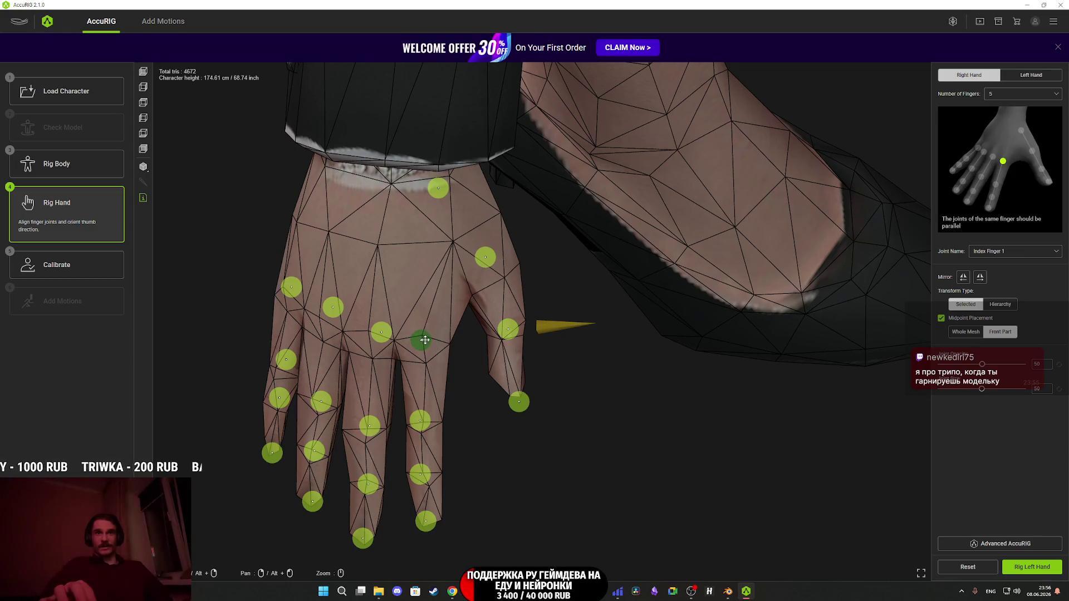
{"action": "mouse_move", "coordinate": [429, 347]}
{"action": "left_mouse_down"}
{"action": "mouse_move", "coordinate": [516, 437]}
{"action": "mouse_move", "coordinate": [432, 427]}
{"action": "mouse_move", "coordinate": [440, 415]}
{"action": "mouse_move", "coordinate": [422, 420]}
{"action": "mouse_move", "coordinate": [480, 429]}
{"action": "mouse_move", "coordinate": [420, 437]}
{"action": "left_mouse_up"}
{"action": "left_click", "coordinate": [418, 430]}
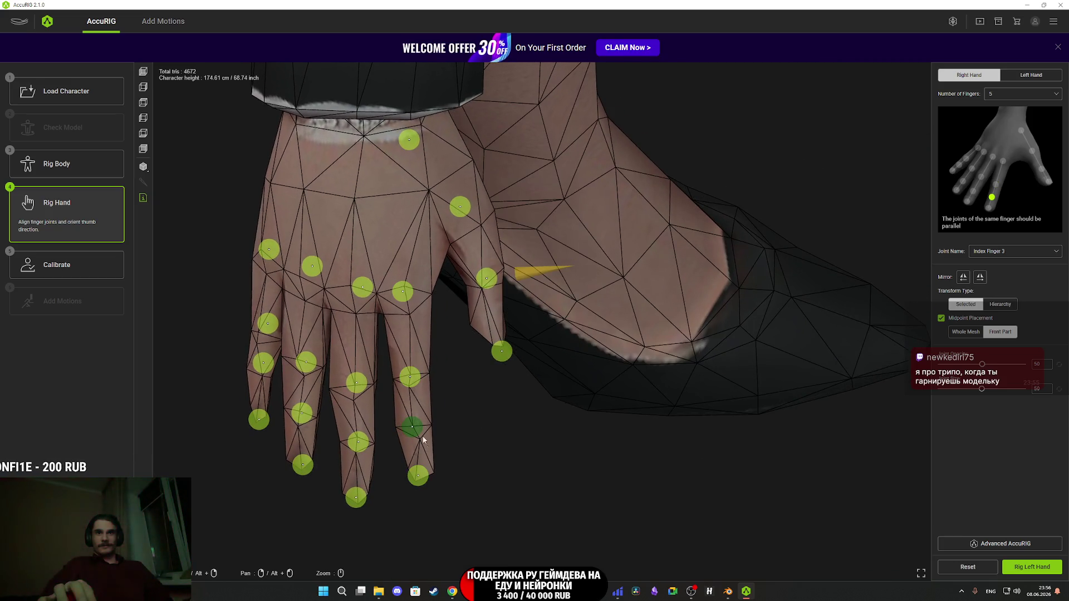
{"action": "left_click", "coordinate": [421, 477]}
{"action": "mouse_move", "coordinate": [466, 456]}
{"action": "left_mouse_down"}
{"action": "mouse_move", "coordinate": [475, 459]}
{"action": "mouse_move", "coordinate": [433, 437]}
{"action": "left_mouse_up"}
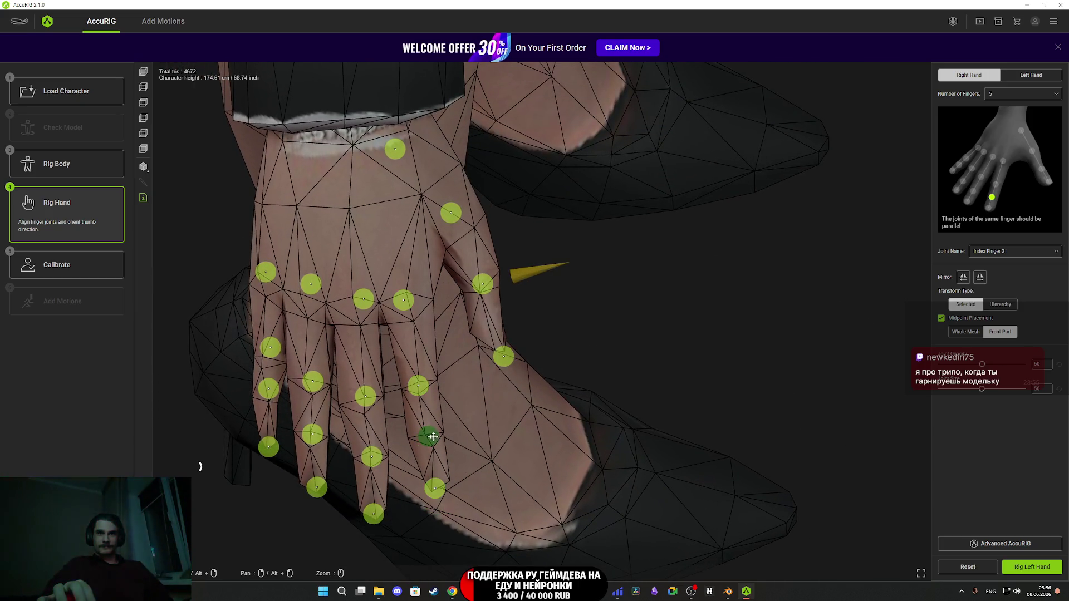
{"action": "mouse_move", "coordinate": [515, 449]}
{"action": "left_mouse_down"}
{"action": "mouse_move", "coordinate": [503, 455]}
{"action": "mouse_move", "coordinate": [575, 448]}
{"action": "left_mouse_up"}
- Align the right middle and ring finger joints, nudging Middle 3, Ring 1 and Ring 3
{"action": "left_click", "coordinate": [420, 322]}
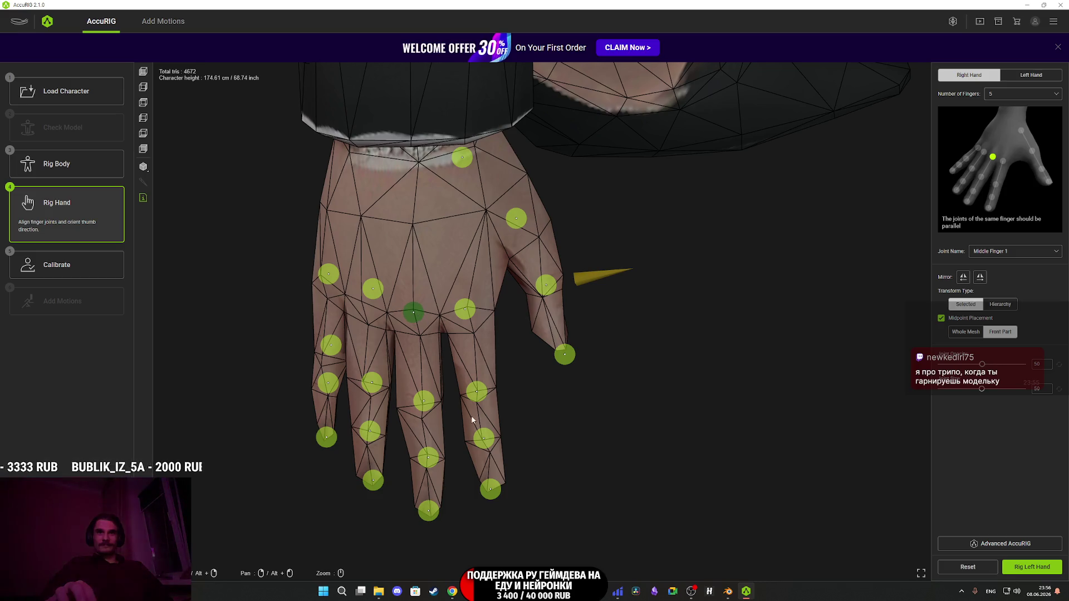
{"action": "left_click", "coordinate": [427, 399]}
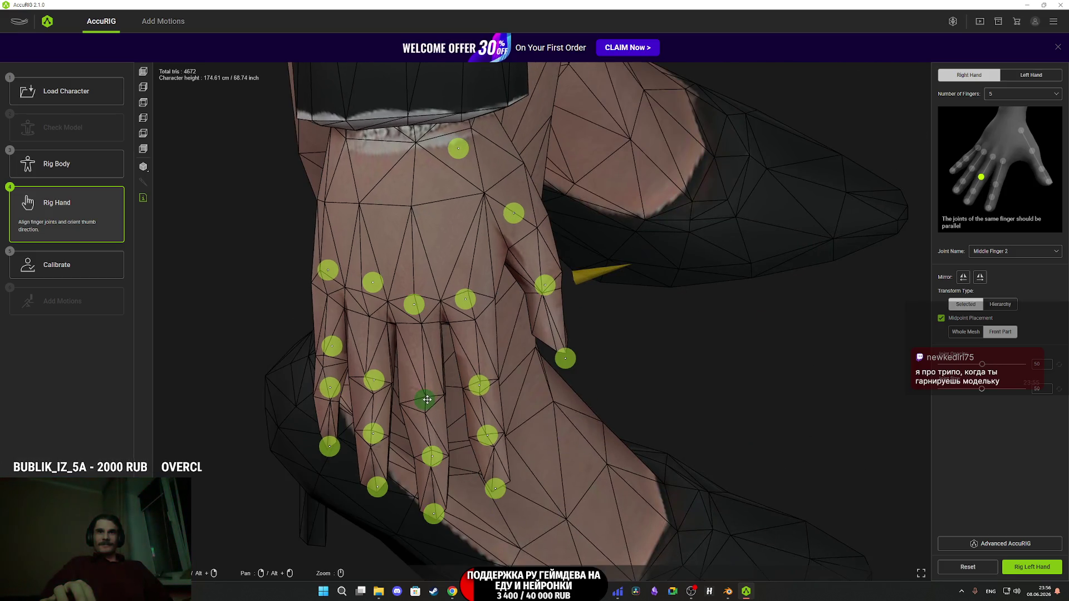
{"action": "left_click", "coordinate": [434, 457]}
{"action": "left_click_drag", "start_coordinate": [434, 456], "coordinate": [431, 455]}
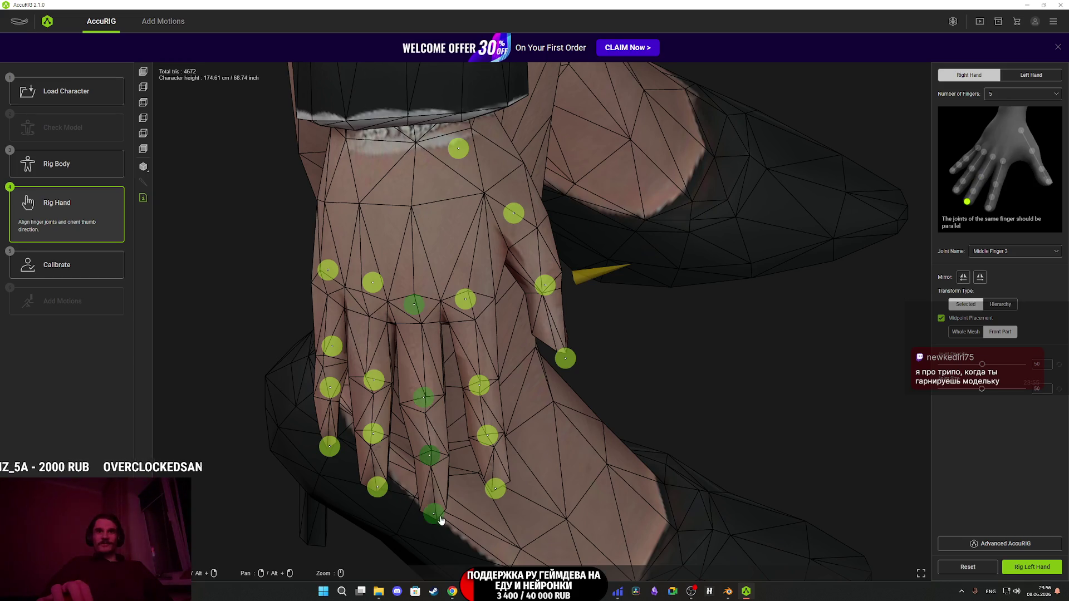
{"action": "mouse_move", "coordinate": [398, 403]}
{"action": "left_mouse_down"}
{"action": "mouse_move", "coordinate": [435, 398]}
{"action": "mouse_move", "coordinate": [422, 336]}
{"action": "left_mouse_up"}
{"action": "left_click", "coordinate": [410, 295]}
{"action": "left_click_drag", "start_coordinate": [410, 295], "coordinate": [406, 308]}
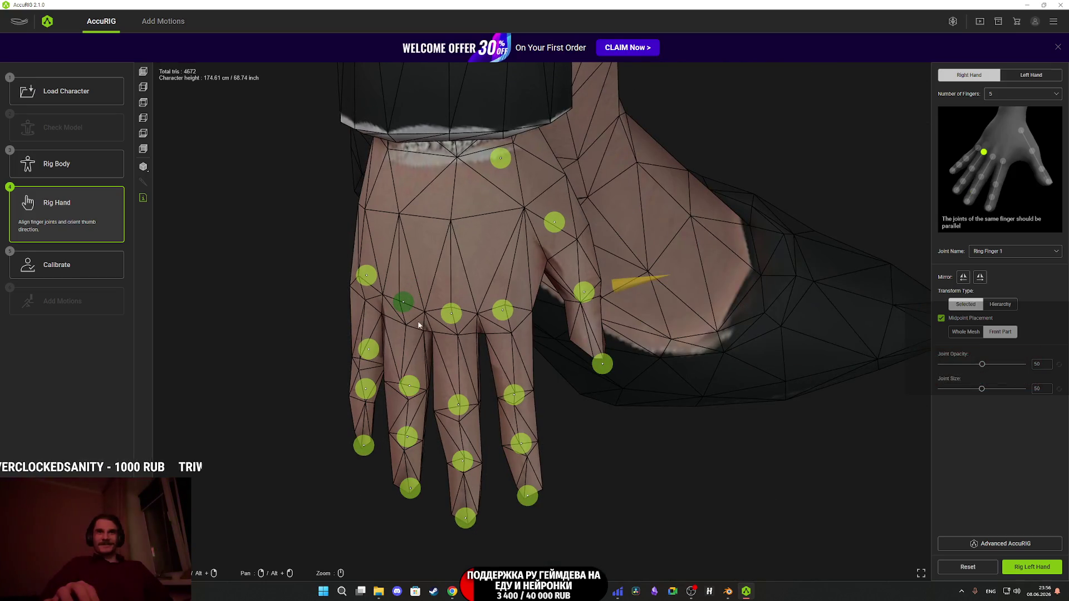
{"action": "mouse_move", "coordinate": [433, 367]}
{"action": "left_mouse_down"}
{"action": "mouse_move", "coordinate": [462, 374]}
{"action": "mouse_move", "coordinate": [426, 382]}
{"action": "left_mouse_up"}
{"action": "left_click", "coordinate": [423, 378]}
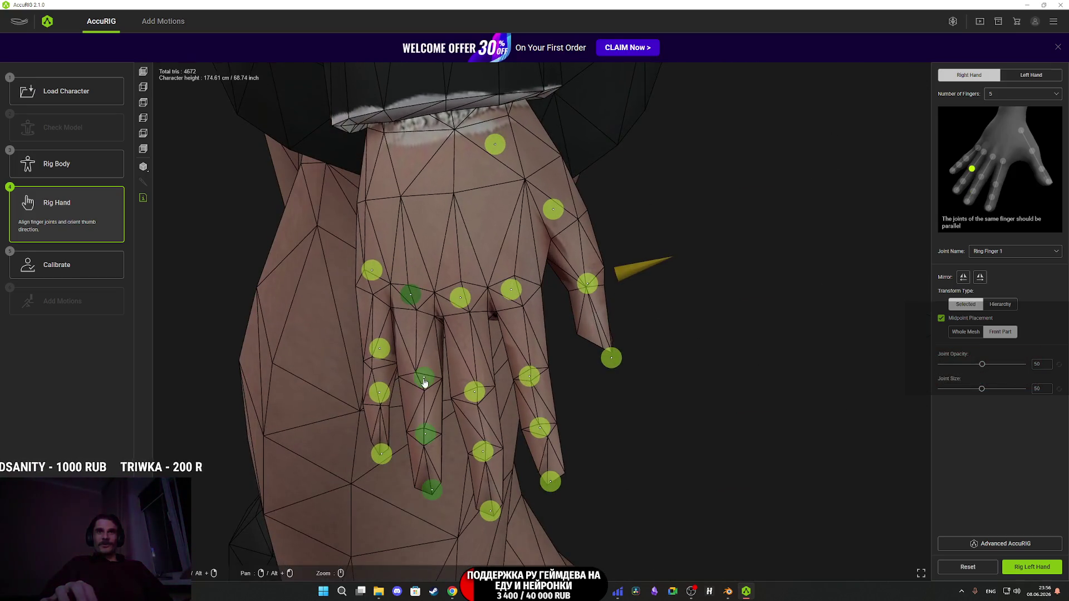
{"action": "left_click_drag", "start_coordinate": [425, 434], "coordinate": [426, 438]}
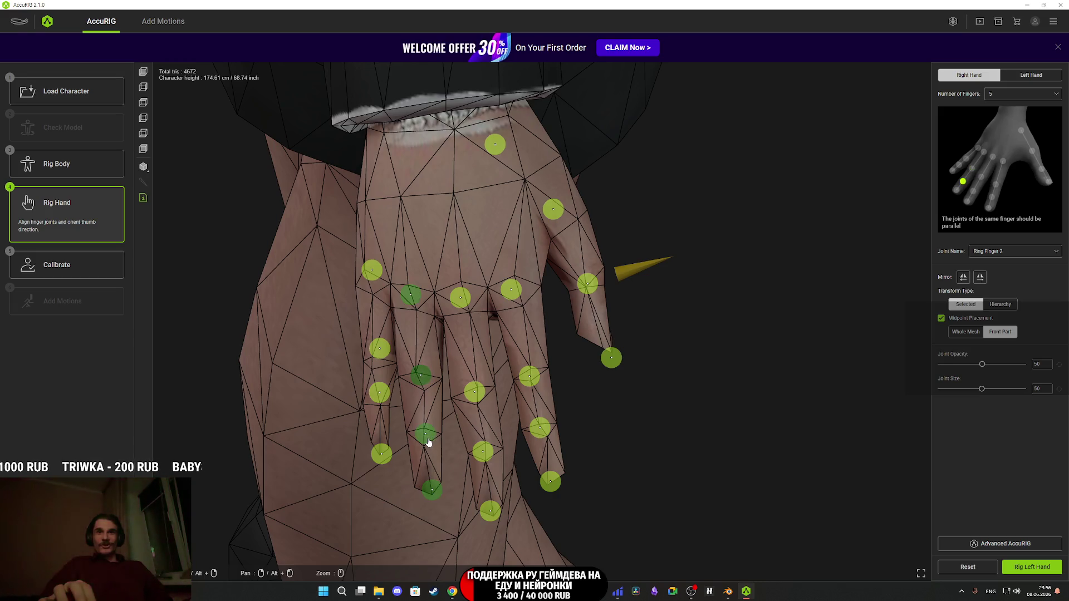
{"action": "left_click", "coordinate": [433, 490]}
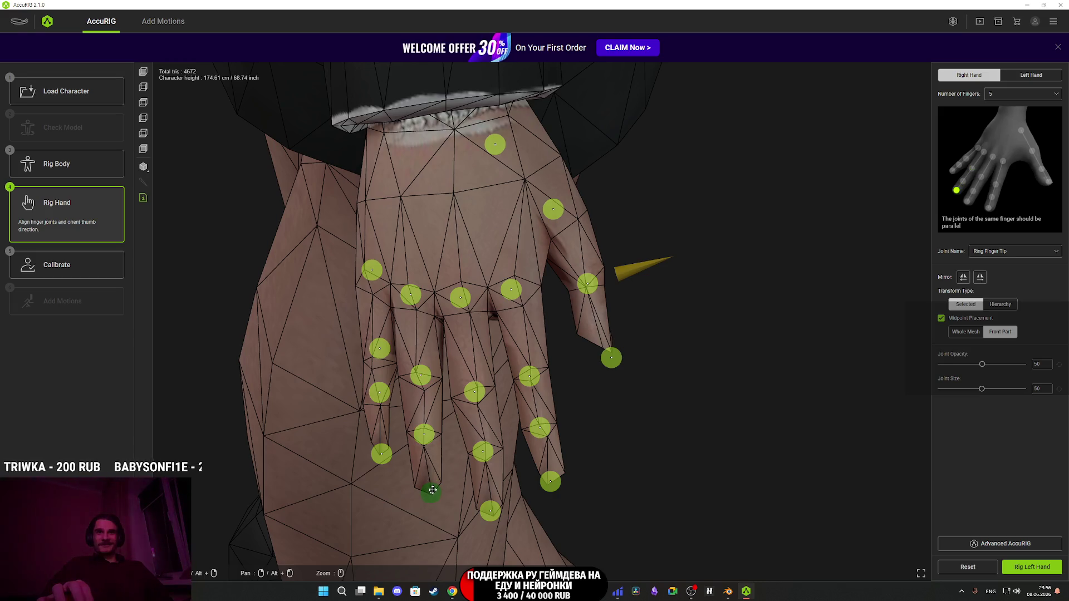
- Move the right Pinky Finger 1, 2 and 3 joints down, then finish the right hand
{"action": "left_click_drag", "start_coordinate": [415, 343], "coordinate": [447, 337]}
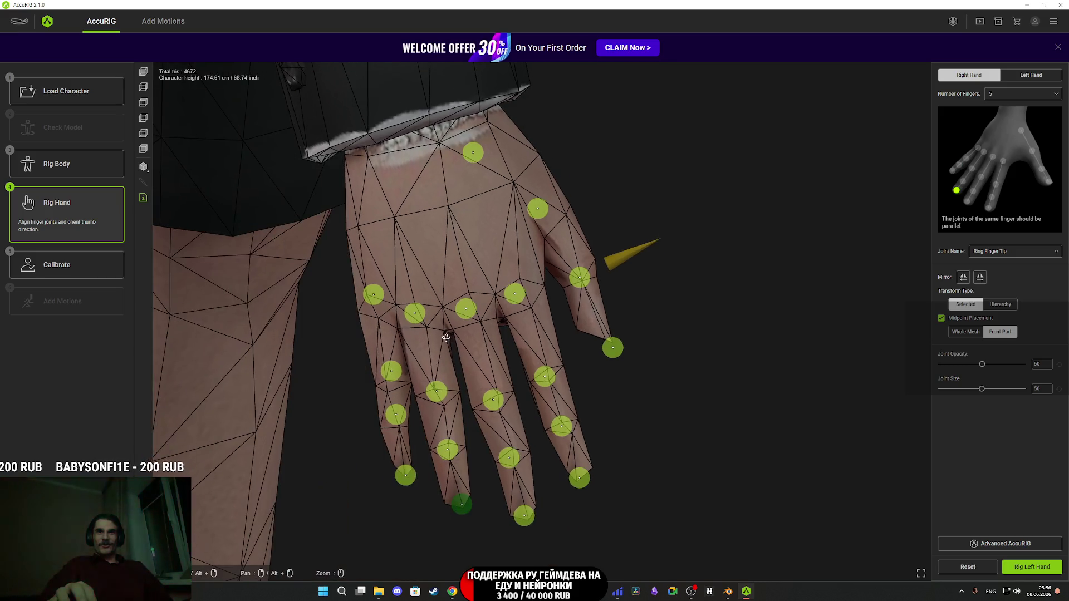
{"action": "mouse_move", "coordinate": [392, 307]}
{"action": "left_mouse_down"}
{"action": "mouse_move", "coordinate": [386, 319]}
{"action": "mouse_move", "coordinate": [372, 305]}
{"action": "mouse_move", "coordinate": [373, 321]}
{"action": "left_mouse_up"}
{"action": "left_click_drag", "start_coordinate": [372, 279], "coordinate": [375, 293]}
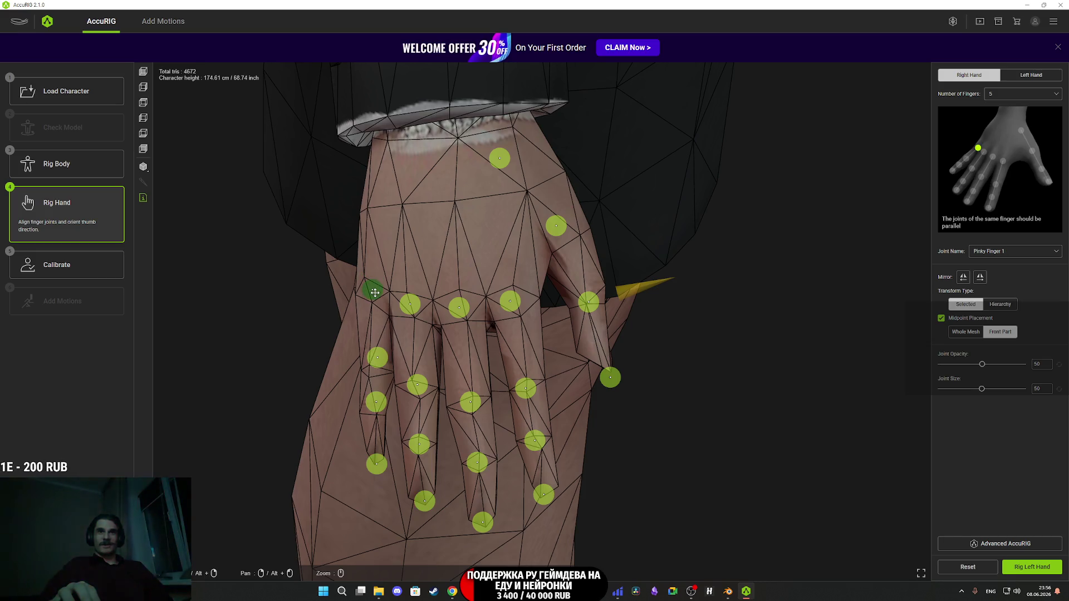
{"action": "left_click_drag", "start_coordinate": [377, 357], "coordinate": [373, 372]}
{"action": "mouse_move", "coordinate": [384, 408]}
{"action": "left_mouse_down"}
{"action": "mouse_move", "coordinate": [376, 413]}
{"action": "mouse_move", "coordinate": [393, 441]}
{"action": "left_mouse_up"}
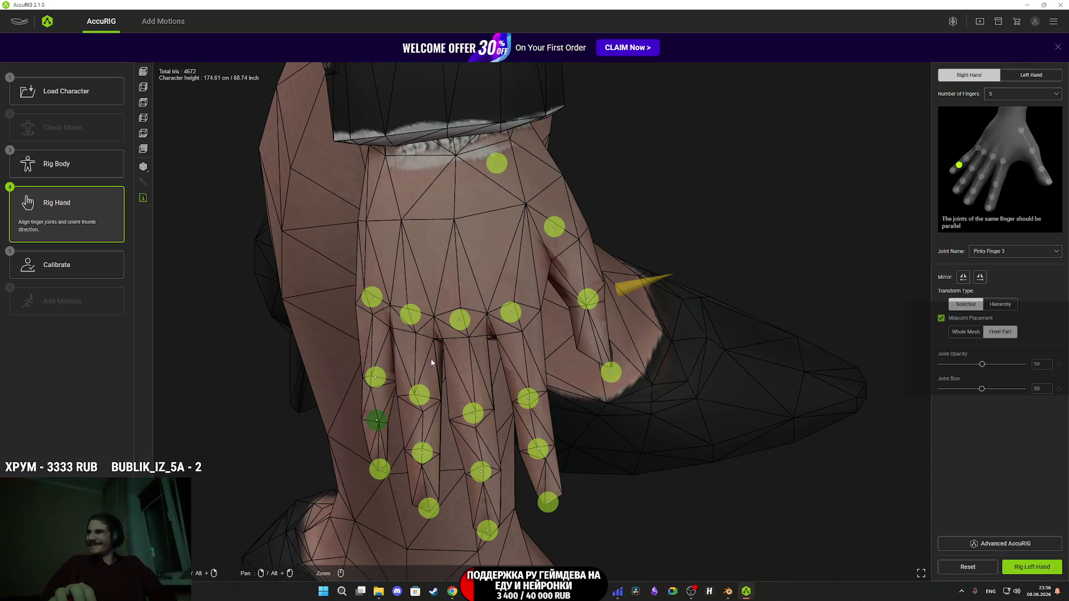
{"action": "mouse_move", "coordinate": [570, 373]}
{"action": "left_mouse_down"}
{"action": "mouse_move", "coordinate": [639, 413]}
{"action": "mouse_move", "coordinate": [613, 401]}
{"action": "left_mouse_up"}
{"action": "scroll", "coordinate": [612, 401], "scroll_direction": "down", "scroll_amount": 3}
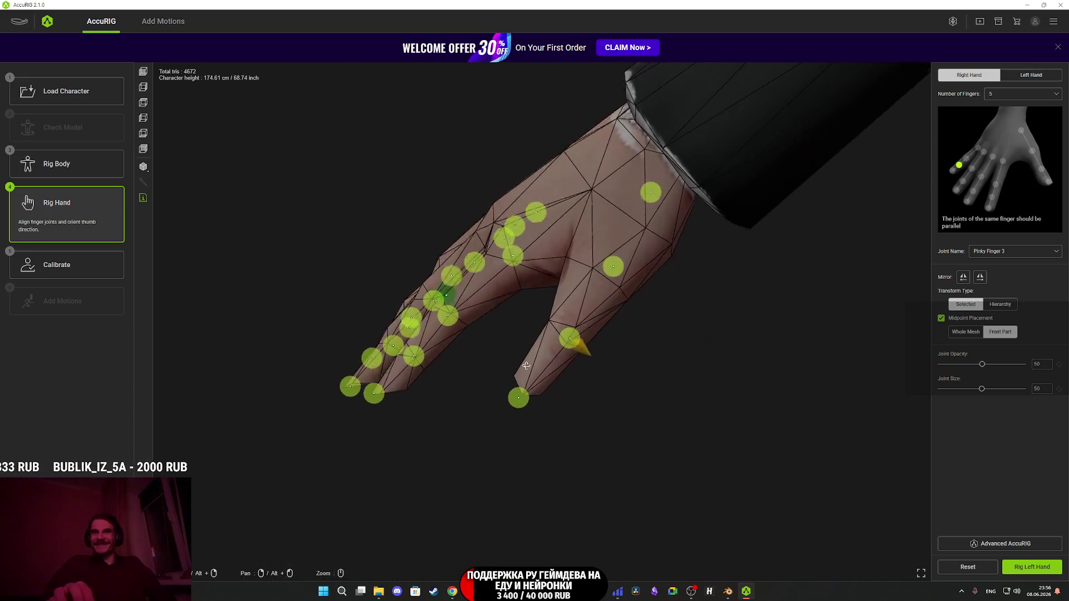
{"action": "left_click", "coordinate": [1020, 571]}
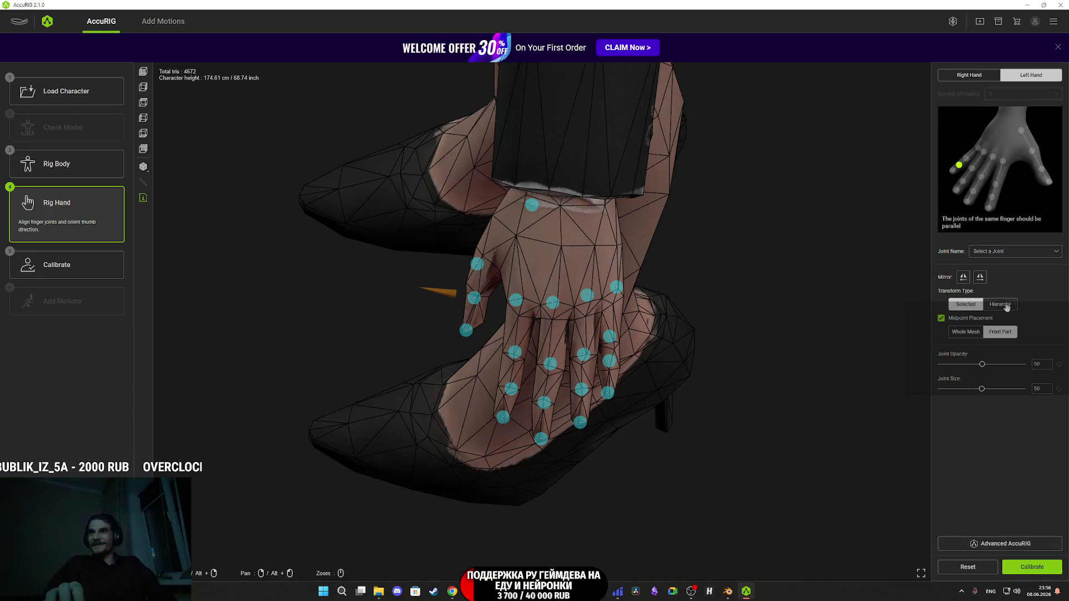
- Mirror the joint layout onto the left hand and adjust its pinky finger joints
{"action": "left_click", "coordinate": [983, 281]}
{"action": "left_click_drag", "start_coordinate": [557, 345], "coordinate": [610, 328]}
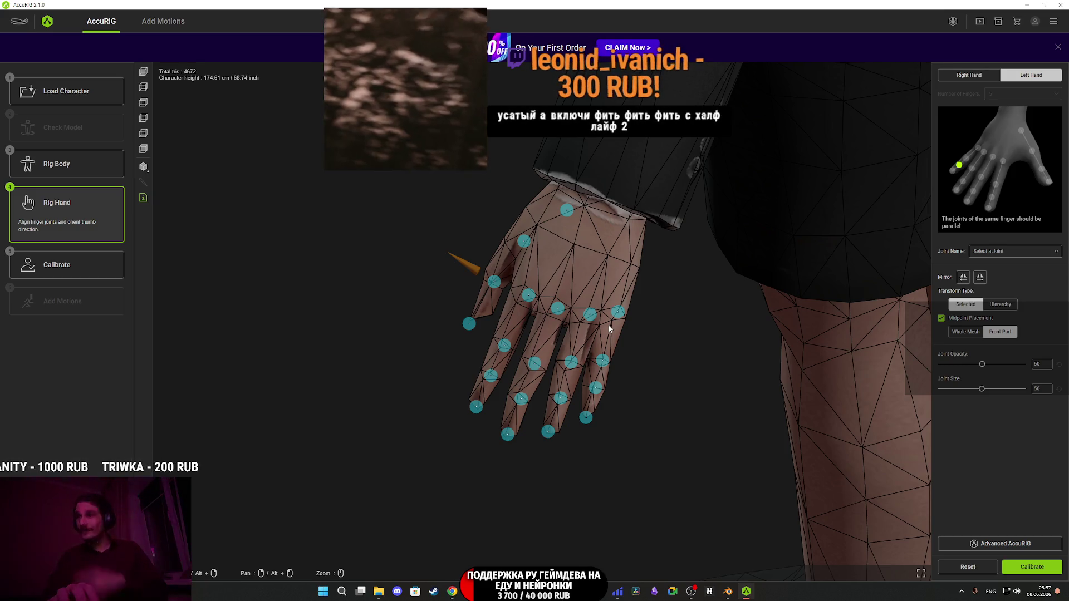
{"action": "mouse_move", "coordinate": [611, 319]}
{"action": "left_mouse_down"}
{"action": "mouse_move", "coordinate": [667, 333]}
{"action": "mouse_move", "coordinate": [621, 334]}
{"action": "left_mouse_up"}
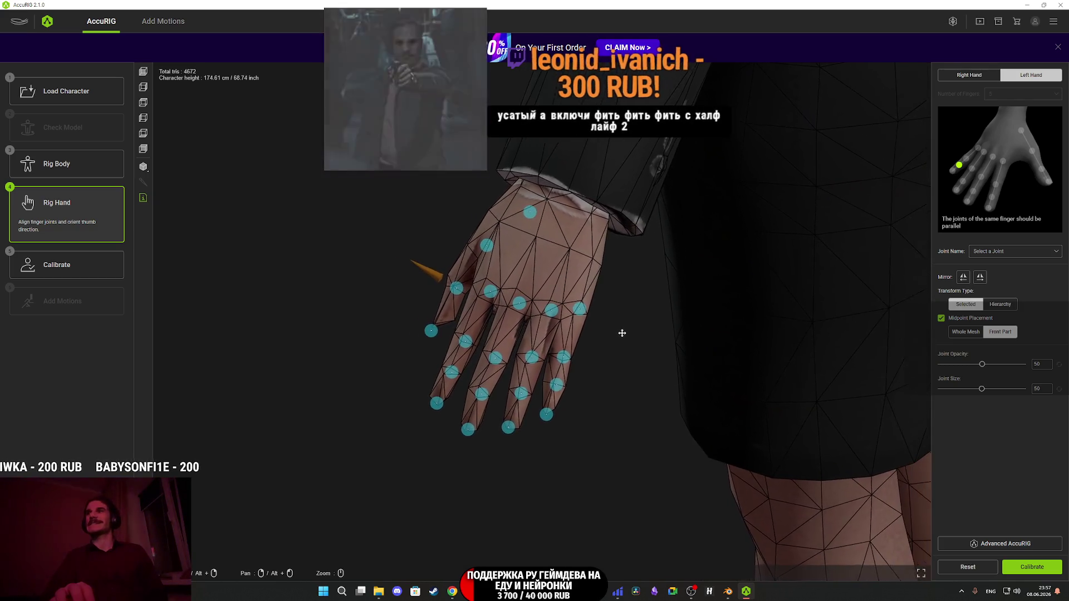
{"action": "scroll", "coordinate": [603, 326], "scroll_direction": "up", "scroll_amount": 4}
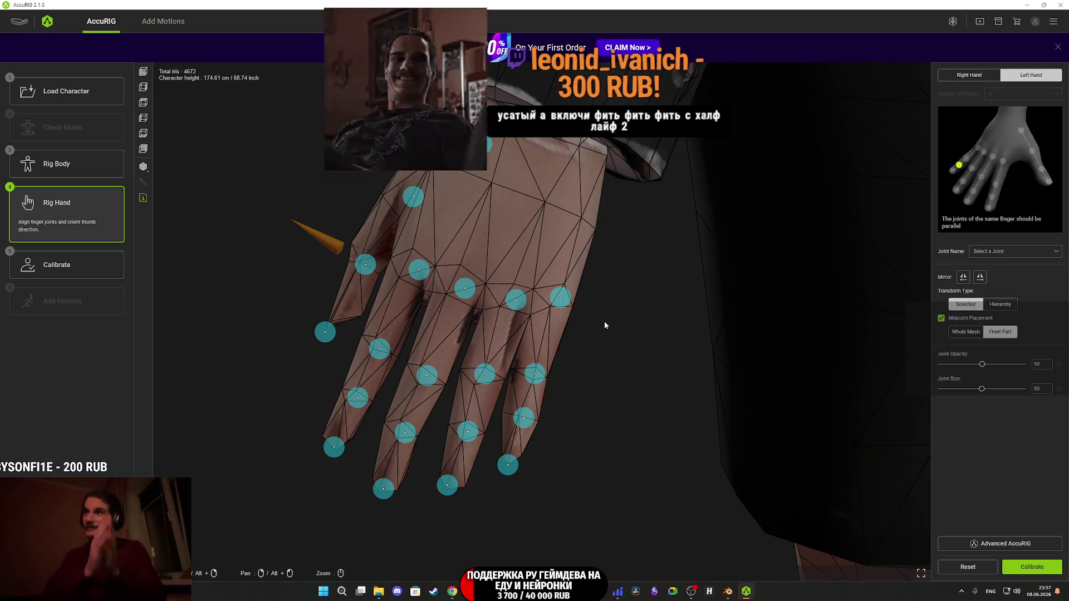
{"action": "mouse_move", "coordinate": [606, 326]}
{"action": "left_mouse_down"}
{"action": "mouse_move", "coordinate": [589, 313]}
{"action": "mouse_move", "coordinate": [601, 291]}
{"action": "mouse_move", "coordinate": [618, 325]}
{"action": "mouse_move", "coordinate": [601, 344]}
{"action": "left_mouse_up"}
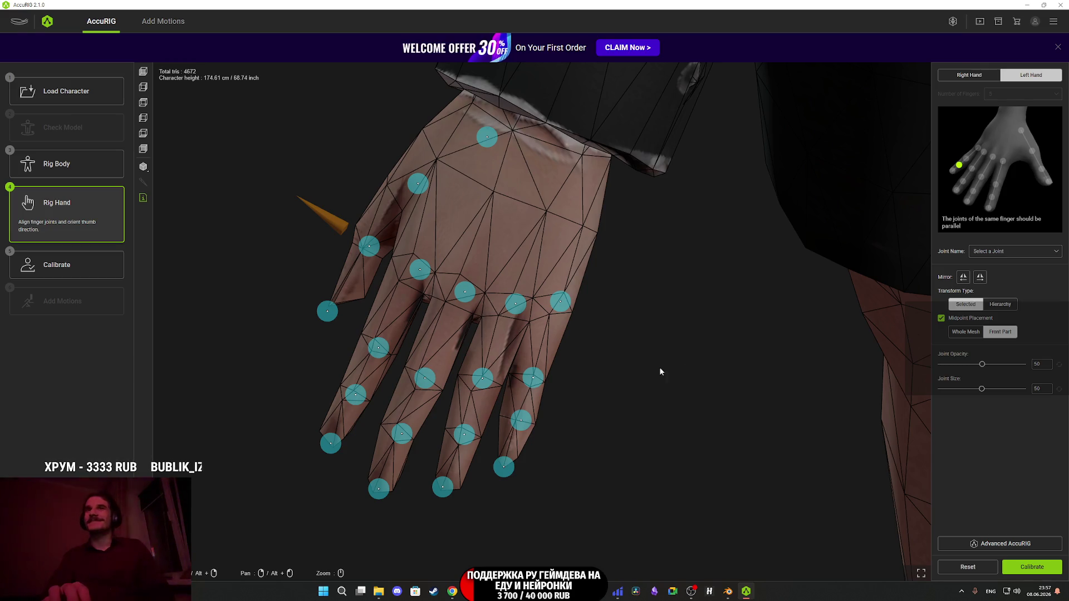
{"action": "left_click_drag", "start_coordinate": [560, 302], "coordinate": [556, 313]}
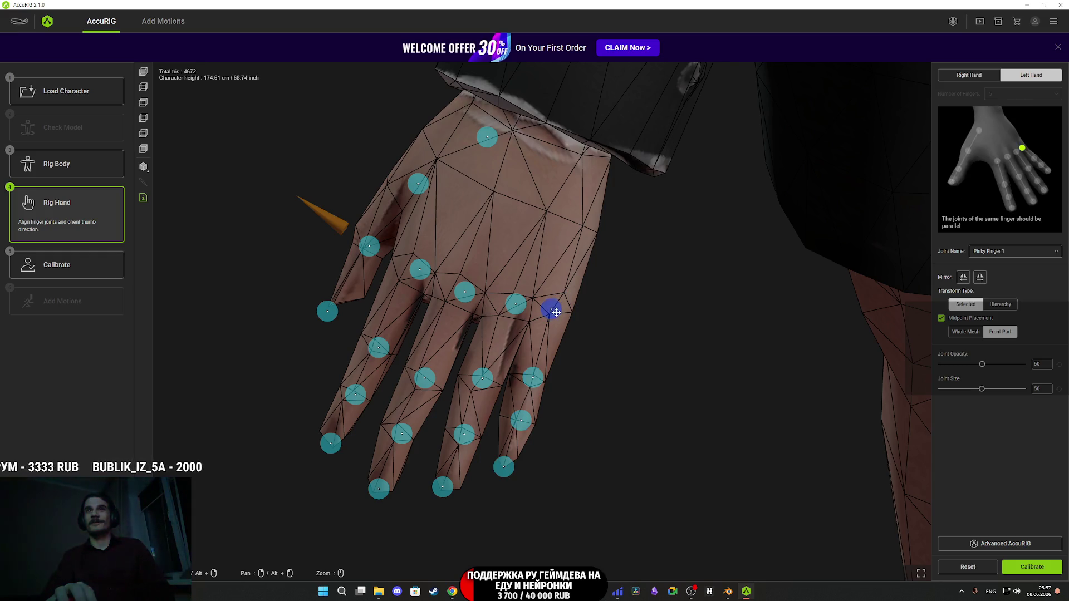
{"action": "left_click_drag", "start_coordinate": [587, 396], "coordinate": [600, 398]}
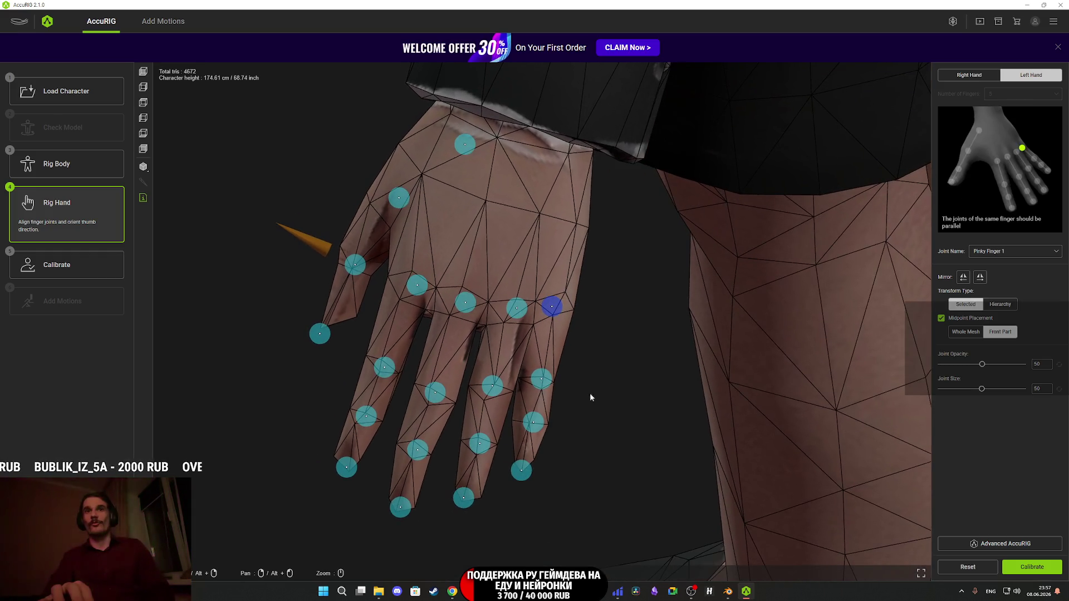
{"action": "left_click", "coordinate": [543, 381]}
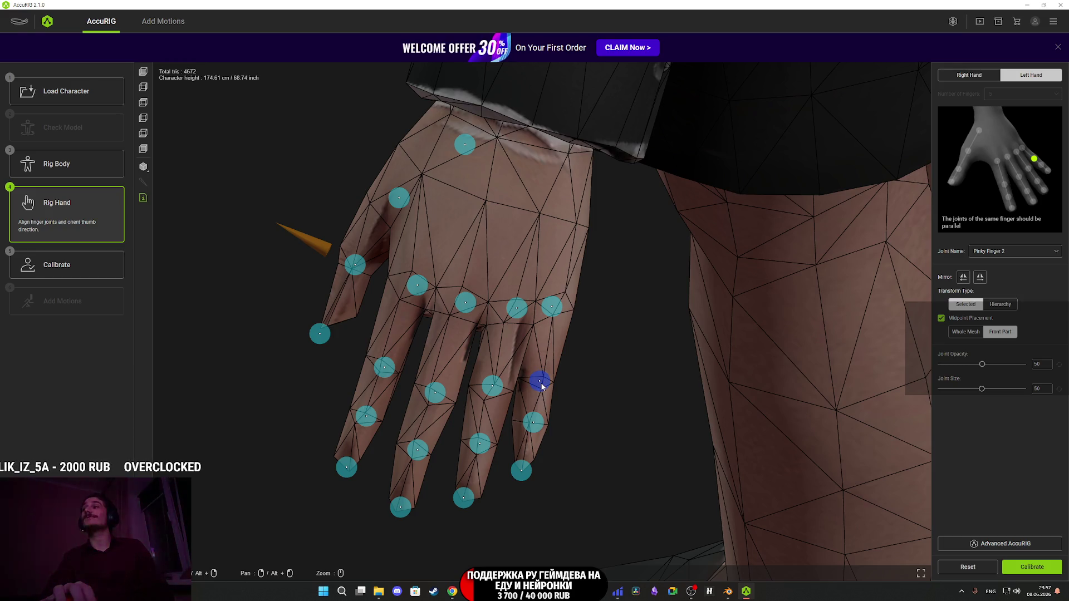
{"action": "left_click", "coordinate": [535, 424]}
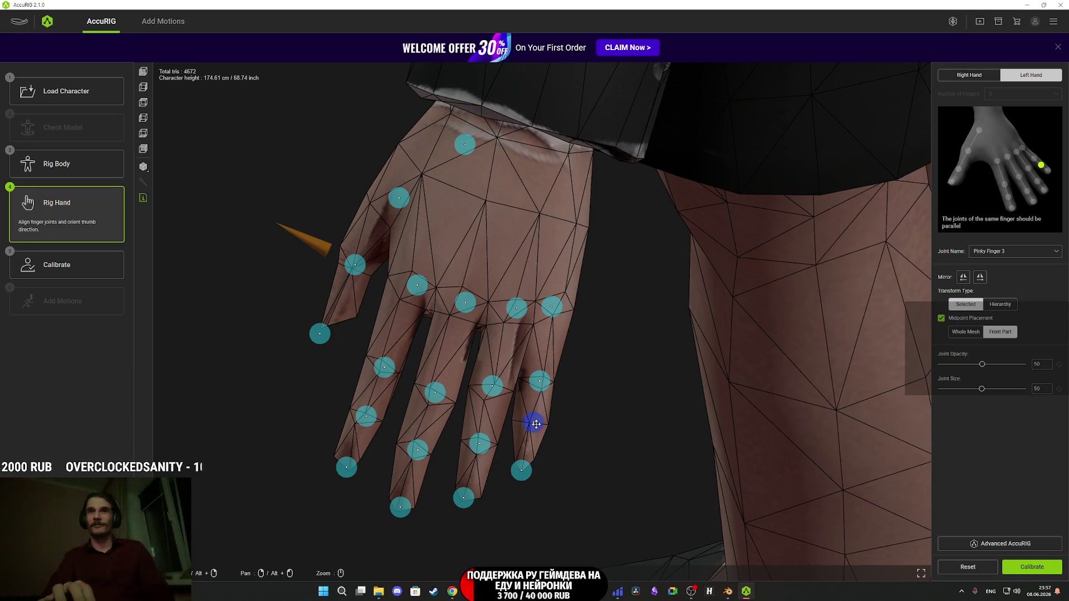
- Nudge the left ring finger joints and check the ring and middle finger joints
{"action": "left_click_drag", "start_coordinate": [516, 308], "coordinate": [513, 310]}
{"action": "left_click", "coordinate": [493, 388]}
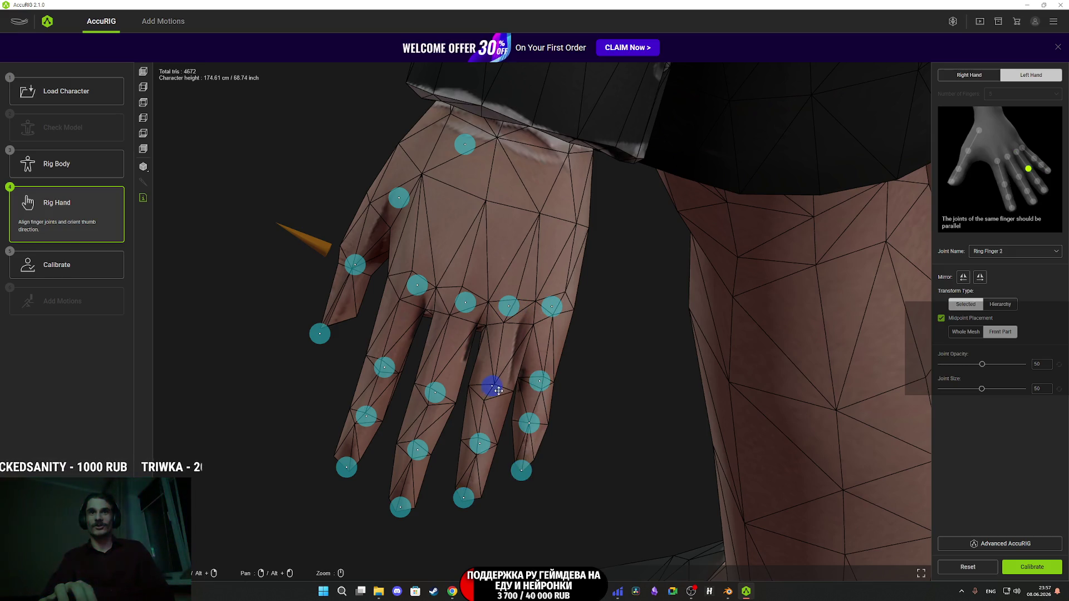
{"action": "left_click", "coordinate": [480, 445]}
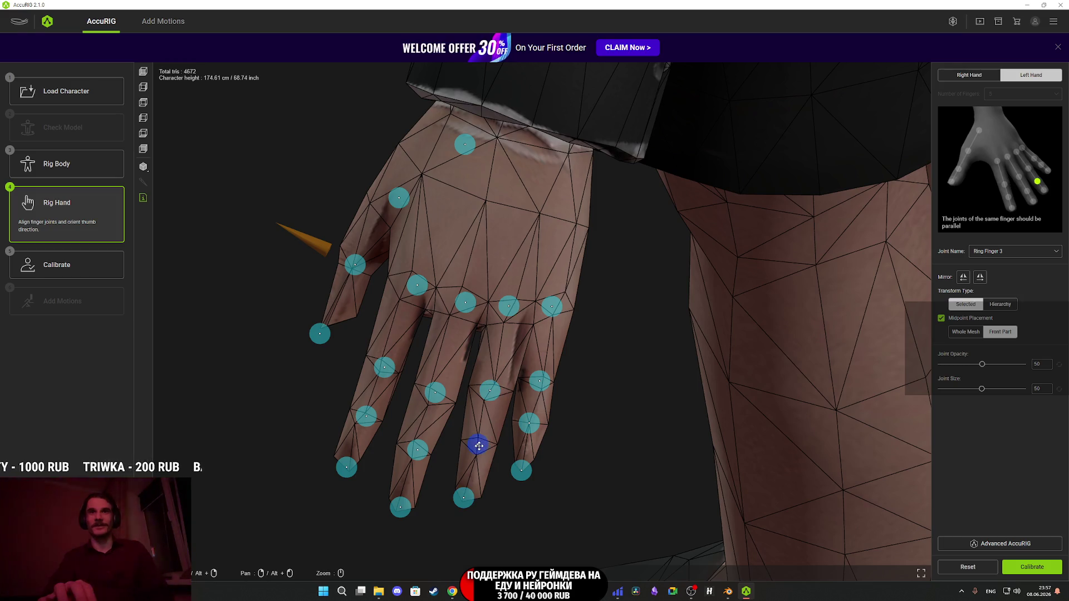
{"action": "left_click", "coordinate": [468, 499]}
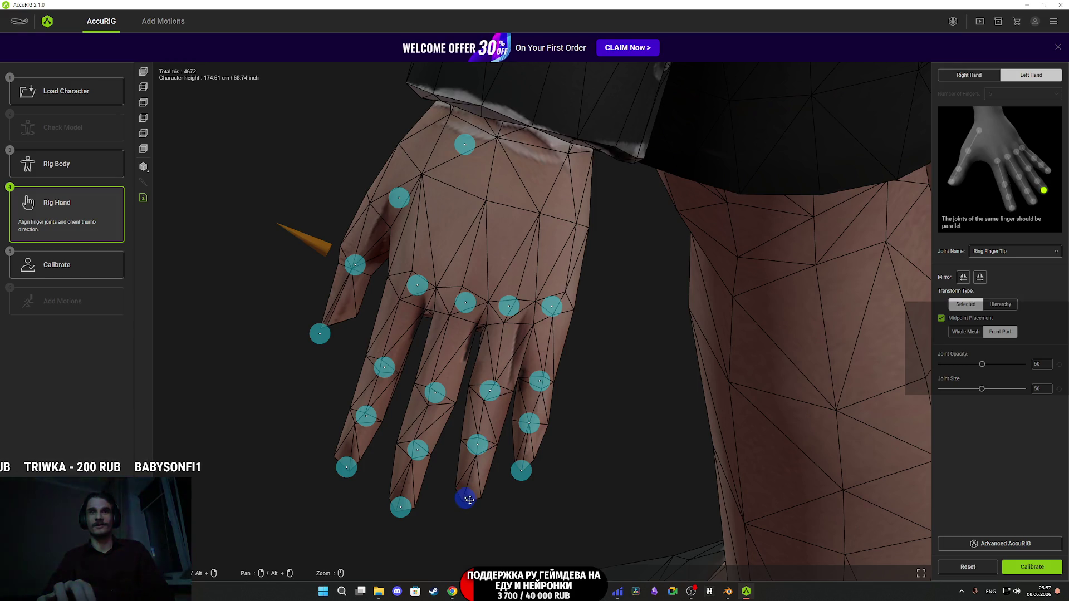
{"action": "left_click", "coordinate": [465, 301]}
{"action": "left_click", "coordinate": [431, 397]}
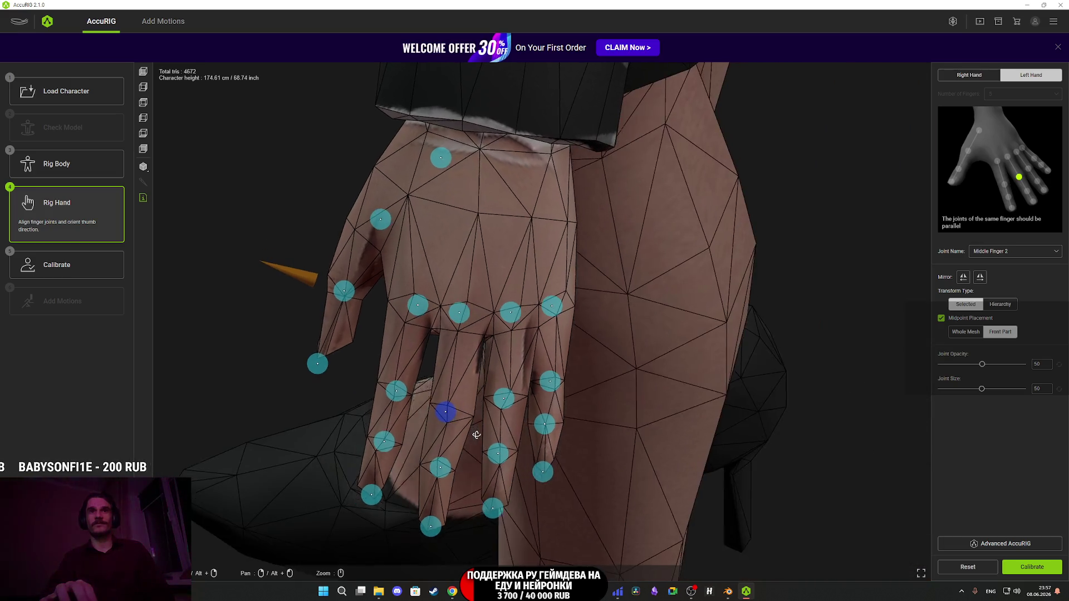
{"action": "left_click", "coordinate": [364, 368]}
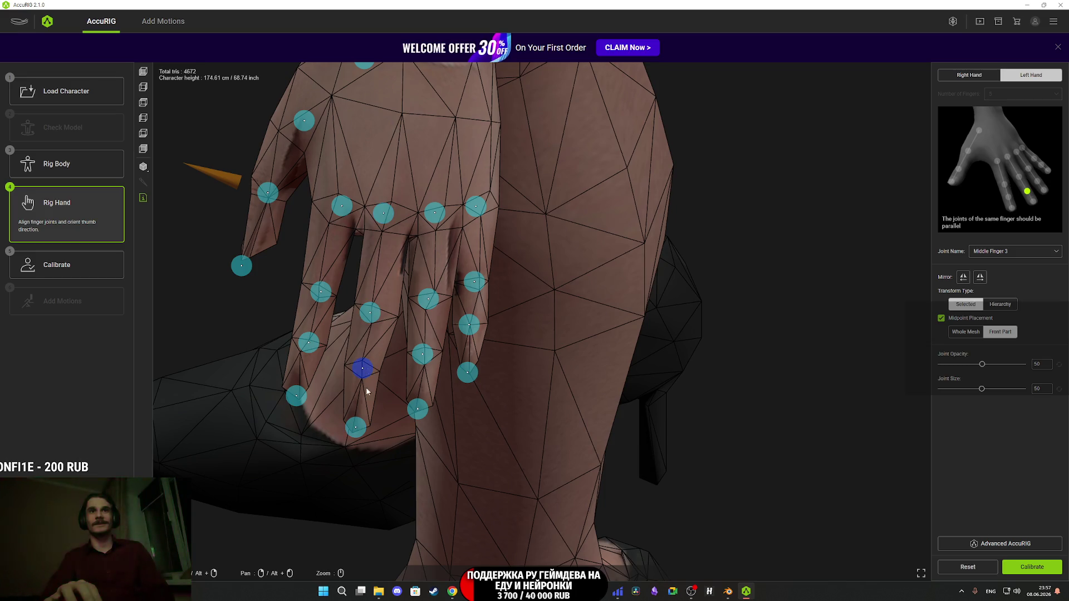
- Check the left index finger joints, view the whole hand, and proceed to calibration
{"action": "left_click_drag", "start_coordinate": [392, 386], "coordinate": [432, 416]}
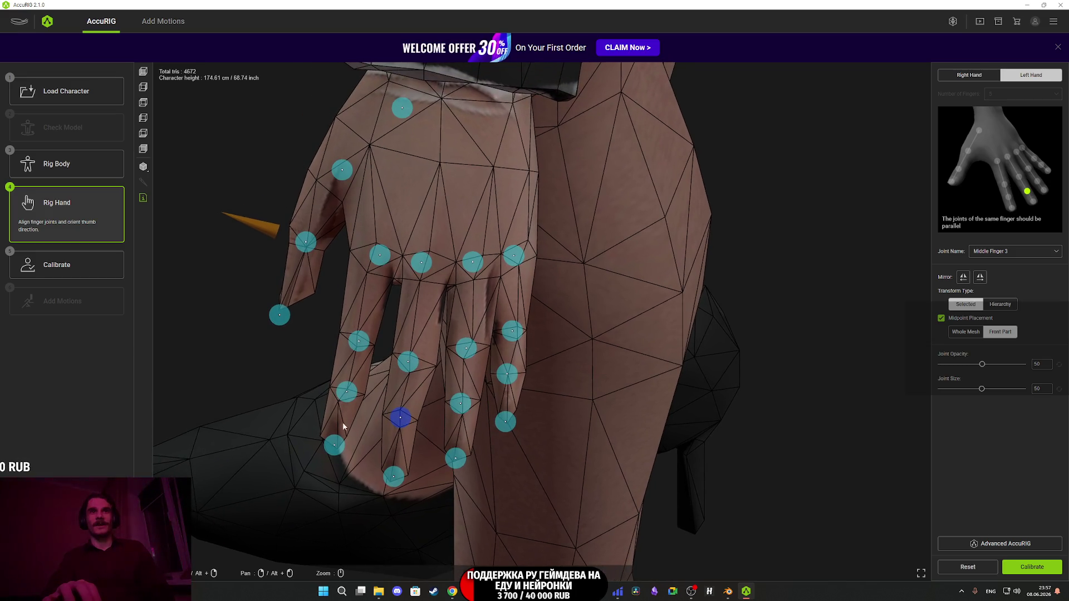
{"action": "left_click", "coordinate": [332, 444]}
{"action": "left_click", "coordinate": [347, 392]}
{"action": "left_click", "coordinate": [359, 339]}
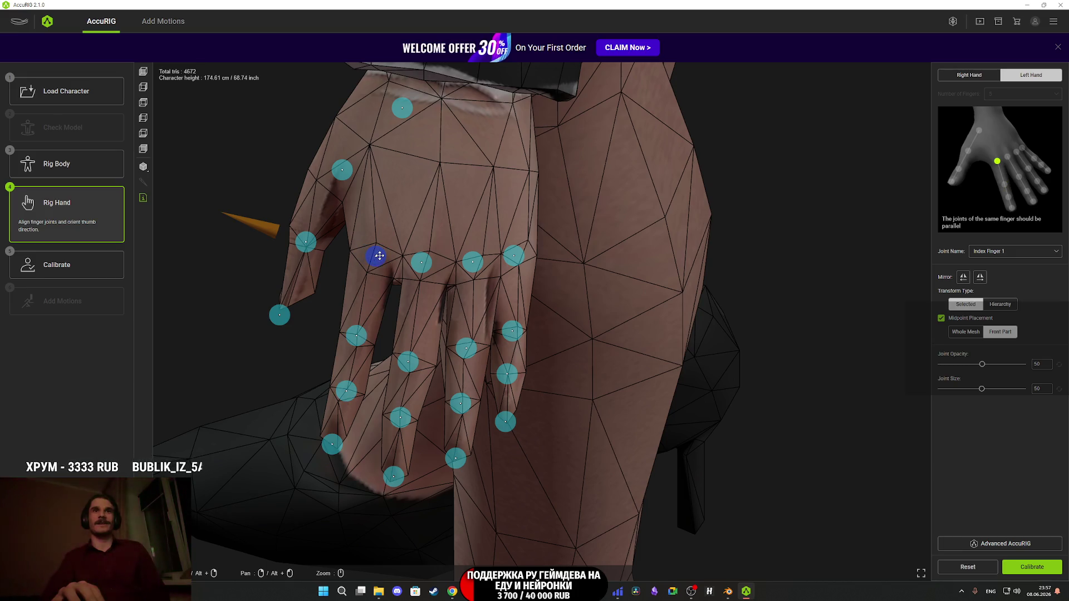
{"action": "scroll", "coordinate": [390, 295], "scroll_direction": "down", "scroll_amount": 3}
{"action": "mouse_move", "coordinate": [390, 296]}
{"action": "left_mouse_down"}
{"action": "mouse_move", "coordinate": [399, 288]}
{"action": "mouse_move", "coordinate": [382, 306]}
{"action": "mouse_move", "coordinate": [410, 293]}
{"action": "mouse_move", "coordinate": [420, 310]}
{"action": "mouse_move", "coordinate": [457, 305]}
{"action": "mouse_move", "coordinate": [475, 279]}
{"action": "mouse_move", "coordinate": [418, 312]}
{"action": "mouse_move", "coordinate": [406, 299]}
{"action": "mouse_move", "coordinate": [412, 309]}
{"action": "mouse_move", "coordinate": [434, 292]}
{"action": "mouse_move", "coordinate": [462, 243]}
{"action": "mouse_move", "coordinate": [489, 245]}
{"action": "mouse_move", "coordinate": [479, 312]}
{"action": "mouse_move", "coordinate": [427, 313]}
{"action": "left_mouse_up"}
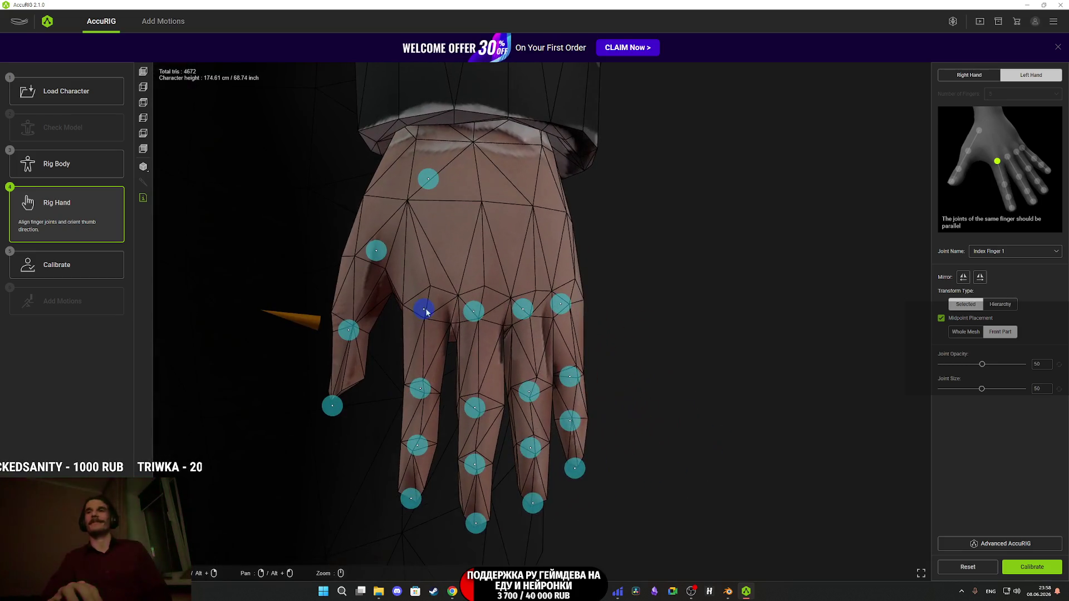
{"action": "left_click", "coordinate": [1028, 567]}
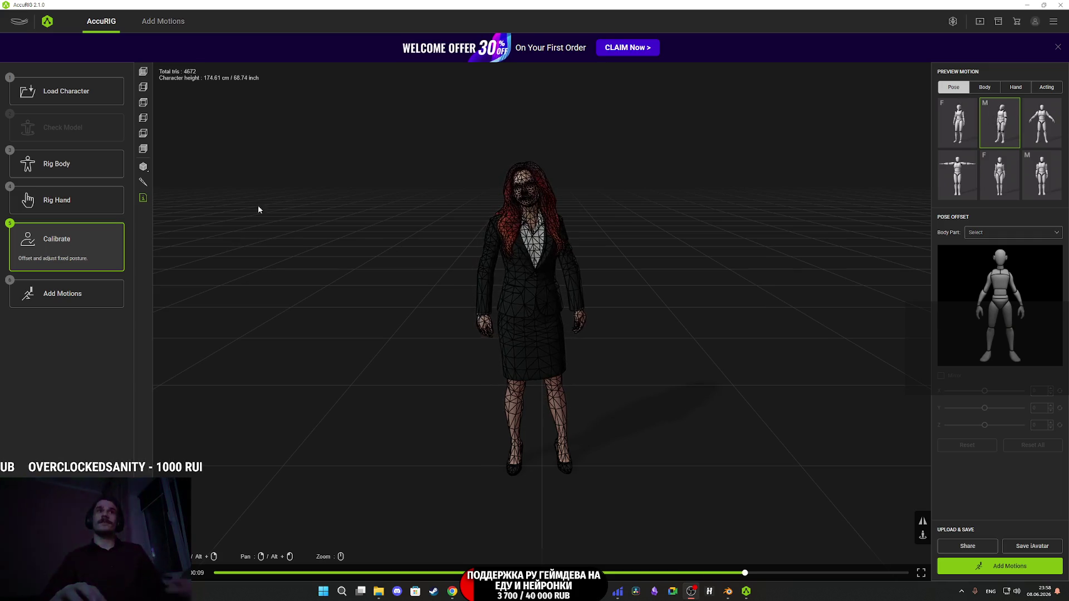
- Show the character plain shaded without wireframe, orbit around her, then switch to the browser
{"action": "left_click", "coordinate": [143, 166]}
{"action": "left_click", "coordinate": [192, 169]}
{"action": "scroll", "coordinate": [585, 254], "scroll_direction": "up", "scroll_amount": 5}
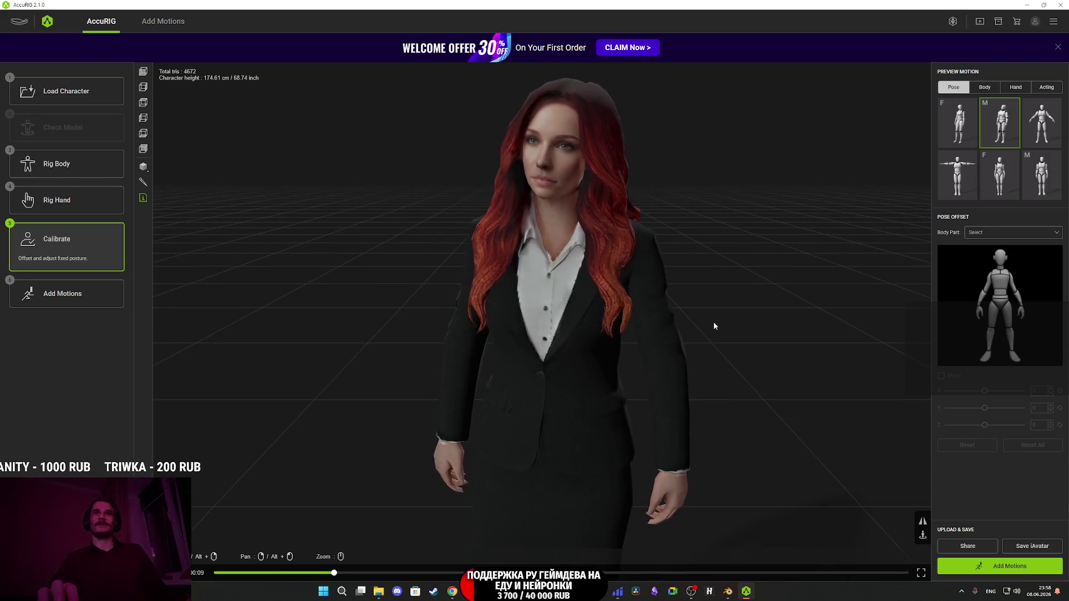
{"action": "mouse_move", "coordinate": [714, 326]}
{"action": "left_mouse_down"}
{"action": "mouse_move", "coordinate": [732, 313]}
{"action": "mouse_move", "coordinate": [566, 320]}
{"action": "mouse_move", "coordinate": [693, 320]}
{"action": "left_mouse_up"}
{"action": "scroll", "coordinate": [692, 312], "scroll_direction": "up", "scroll_amount": 6}
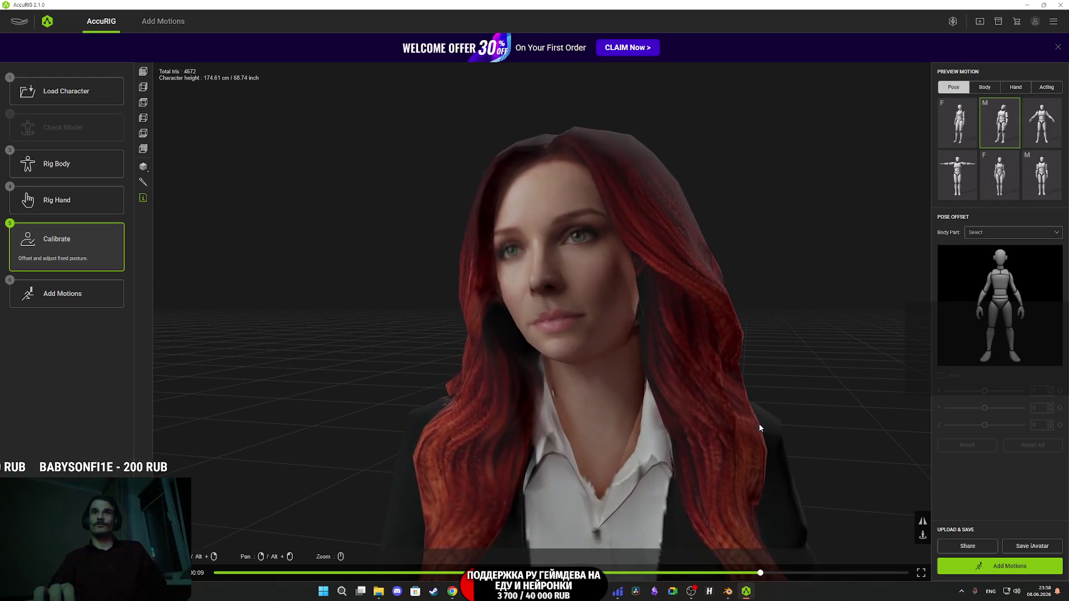
{"action": "scroll", "coordinate": [760, 427], "scroll_direction": "down", "scroll_amount": 6}
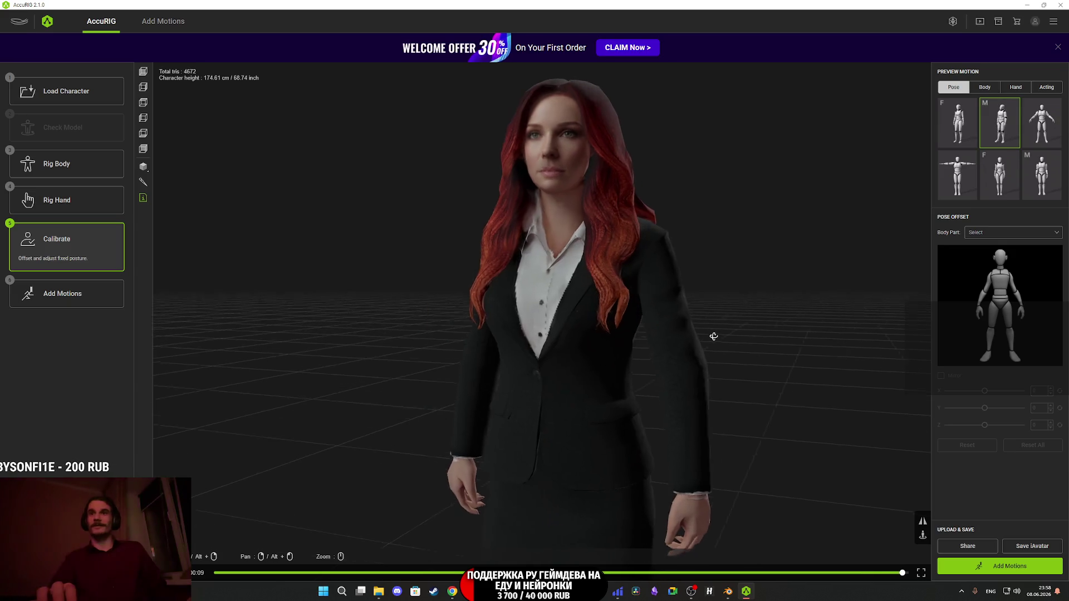
{"action": "mouse_move", "coordinate": [714, 336]}
{"action": "left_mouse_down"}
{"action": "mouse_move", "coordinate": [683, 299]}
{"action": "mouse_move", "coordinate": [494, 303]}
{"action": "mouse_move", "coordinate": [665, 305]}
{"action": "mouse_move", "coordinate": [692, 274]}
{"action": "mouse_move", "coordinate": [632, 349]}
{"action": "mouse_move", "coordinate": [653, 291]}
{"action": "left_mouse_up"}
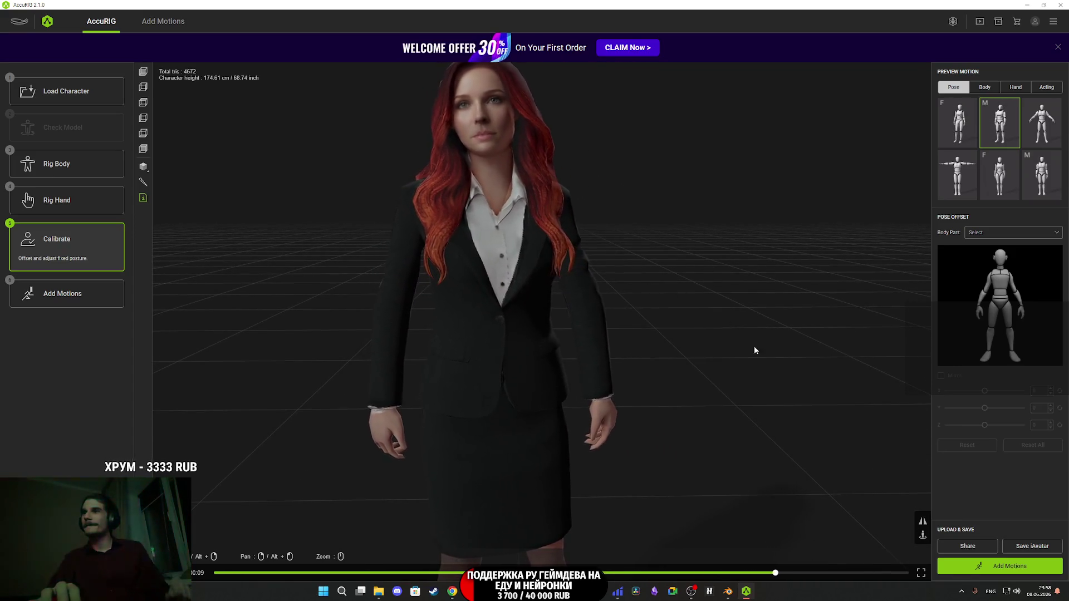
{"action": "left_click_drag", "start_coordinate": [721, 249], "coordinate": [690, 282]}
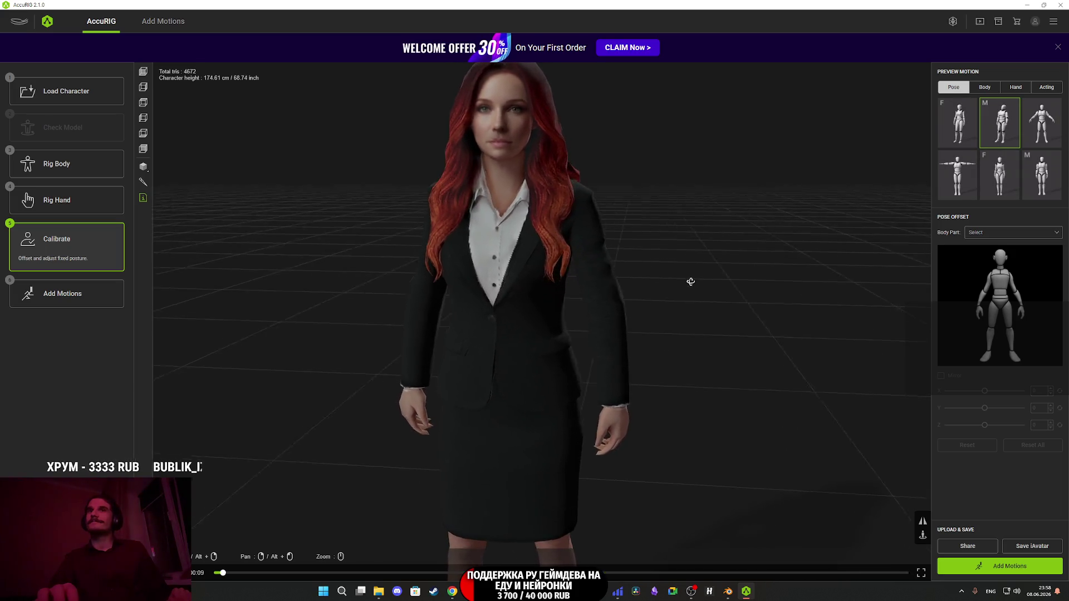
{"action": "left_click", "coordinate": [454, 589]}
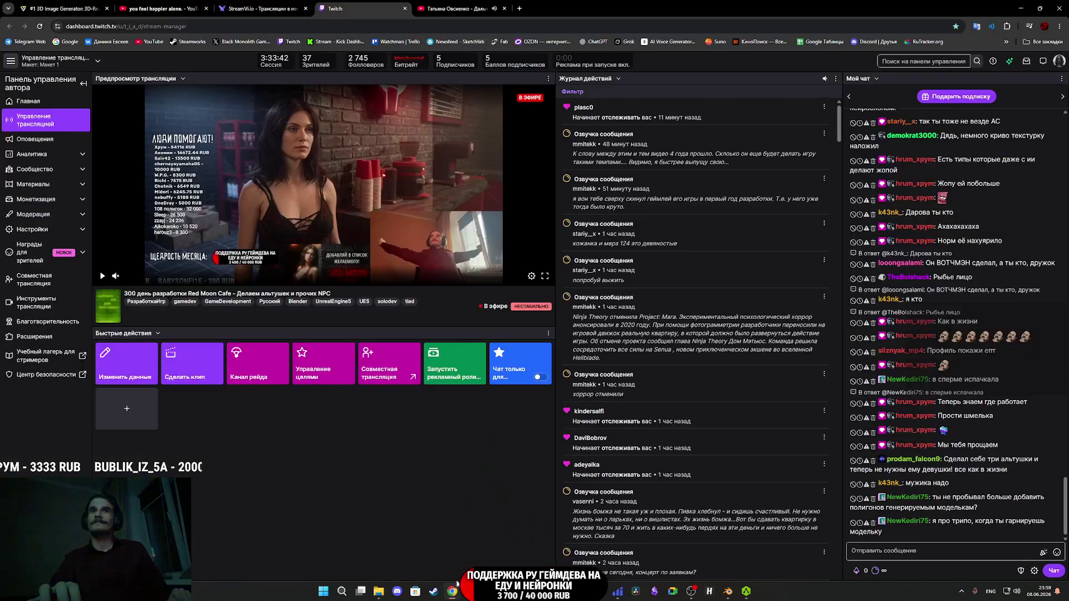
- Switch to the YouTube tab and pause the playing music video
{"action": "left_click", "coordinate": [496, 3]}
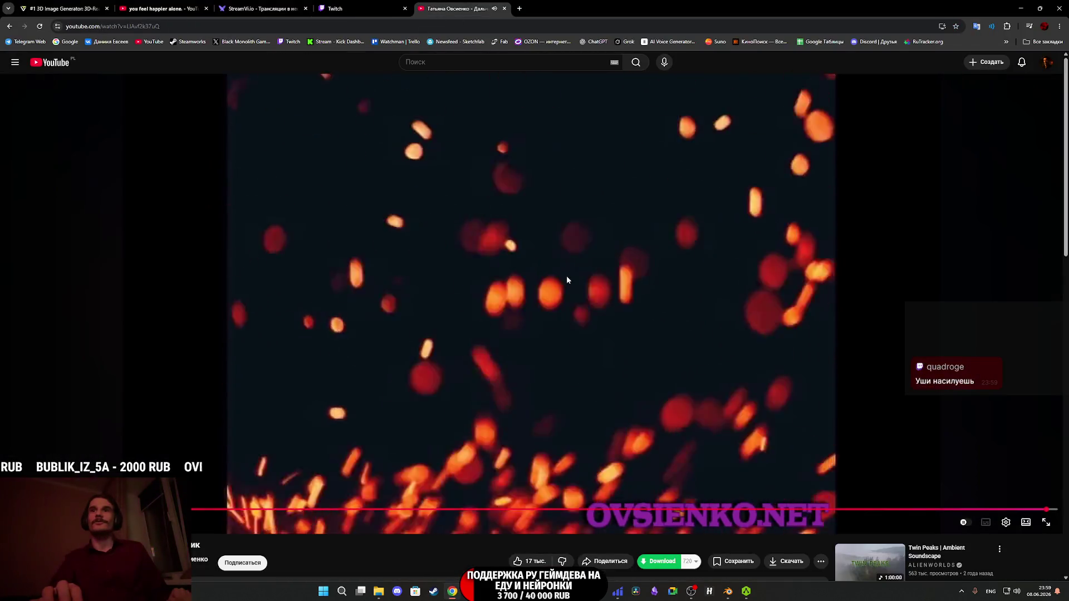
{"action": "left_click", "coordinate": [530, 254]}
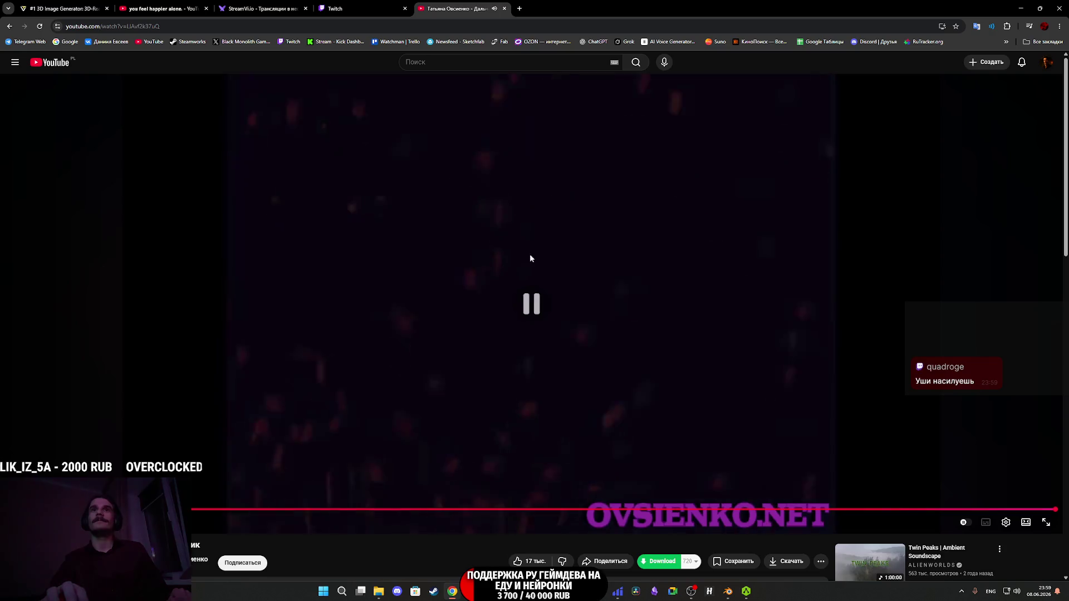
{"action": "scroll", "coordinate": [530, 254], "scroll_direction": "down", "scroll_amount": 5}
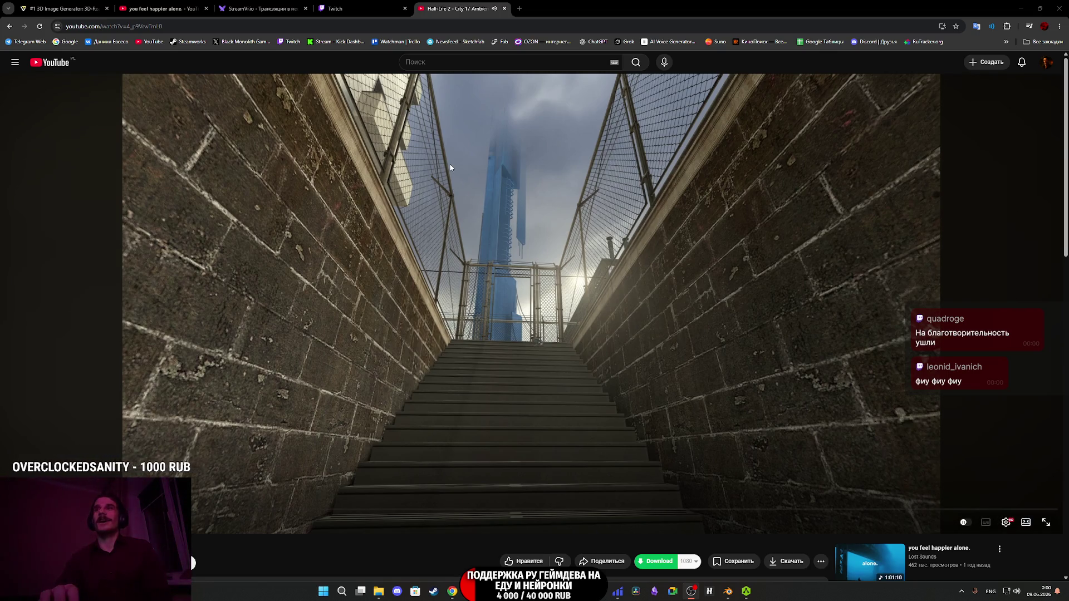
- View the Twitch stream manager tab, then return to AccuRIG
{"action": "left_click", "coordinate": [367, 8]}
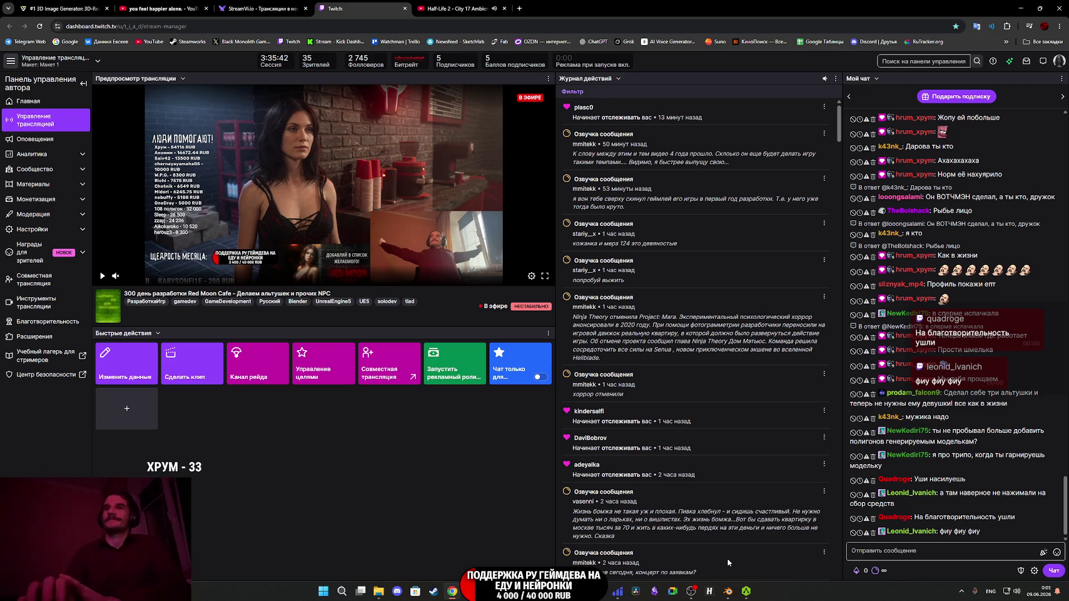
{"action": "left_click", "coordinate": [746, 596]}
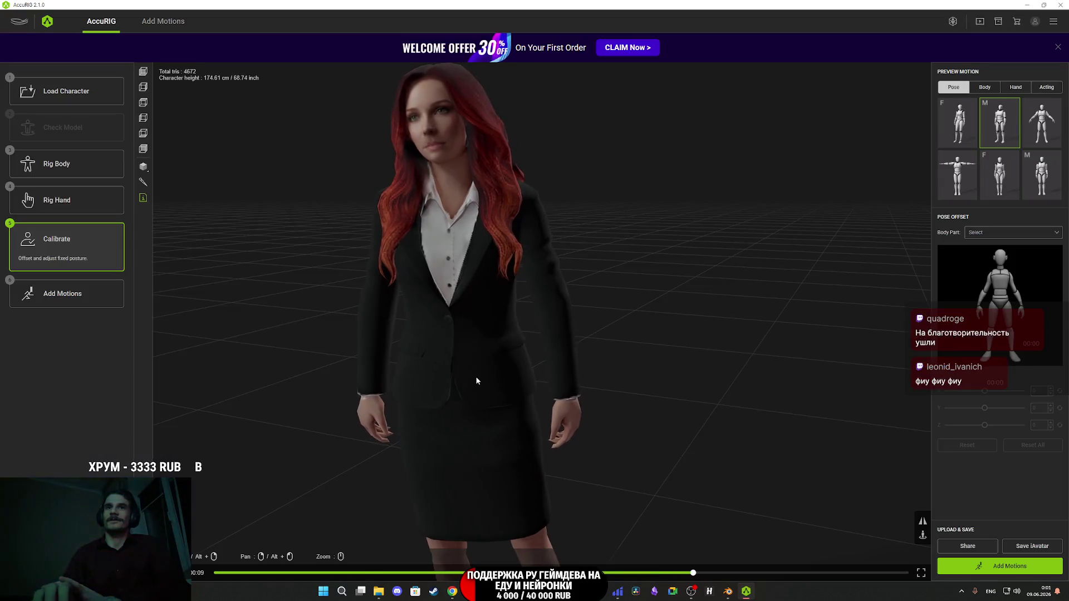
- Preview the Hand motions on the calibrated character, then switch to the Acting motion previews
{"action": "mouse_move", "coordinate": [568, 350]}
{"action": "left_mouse_down"}
{"action": "mouse_move", "coordinate": [427, 365]}
{"action": "mouse_move", "coordinate": [473, 375]}
{"action": "mouse_move", "coordinate": [478, 392]}
{"action": "mouse_move", "coordinate": [519, 405]}
{"action": "mouse_move", "coordinate": [695, 370]}
{"action": "mouse_move", "coordinate": [783, 366]}
{"action": "mouse_move", "coordinate": [607, 360]}
{"action": "left_mouse_up"}
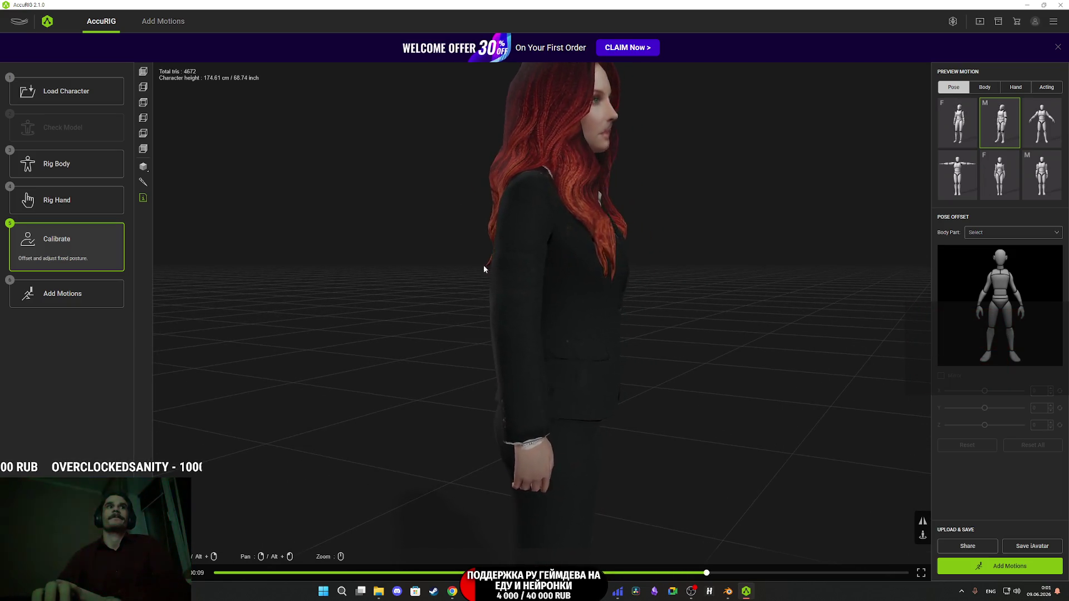
{"action": "left_click", "coordinate": [1012, 90]}
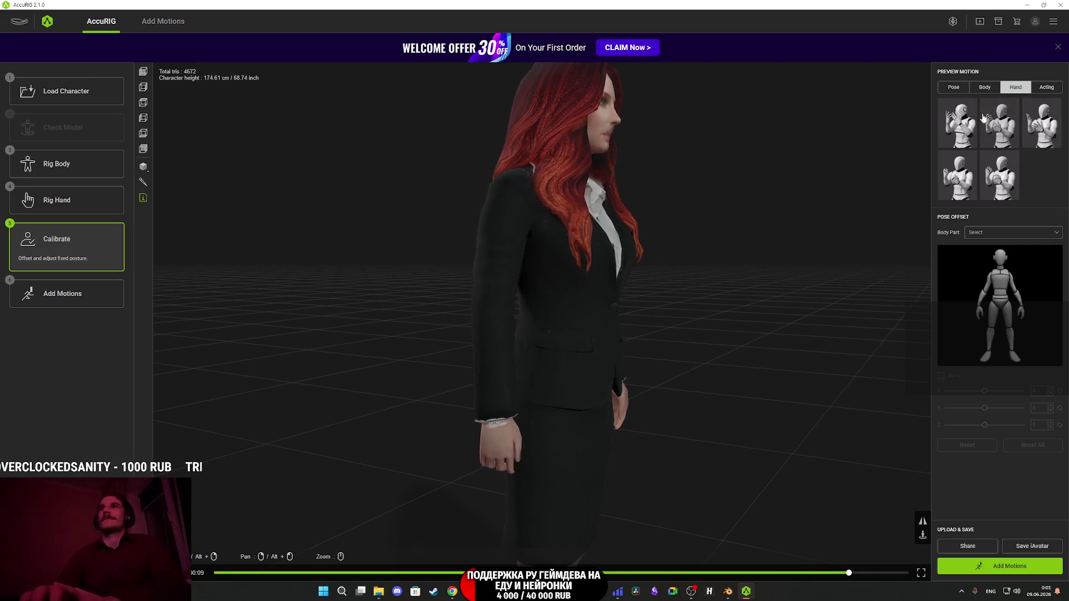
{"action": "mouse_move", "coordinate": [891, 189]}
{"action": "left_mouse_down"}
{"action": "mouse_move", "coordinate": [660, 260]}
{"action": "mouse_move", "coordinate": [657, 235]}
{"action": "left_mouse_up"}
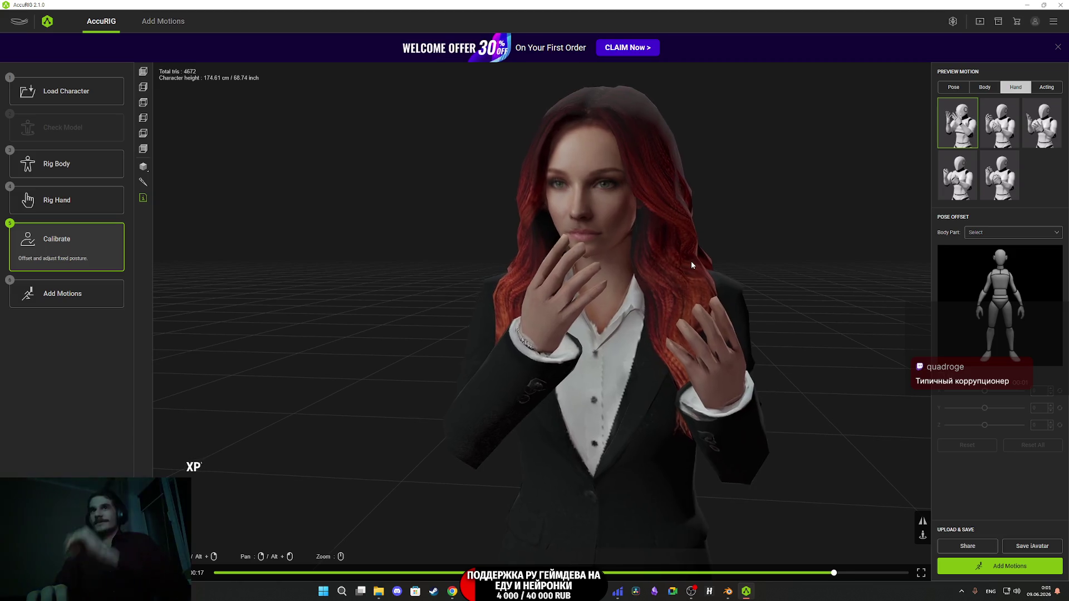
{"action": "left_click", "coordinate": [1039, 90]}
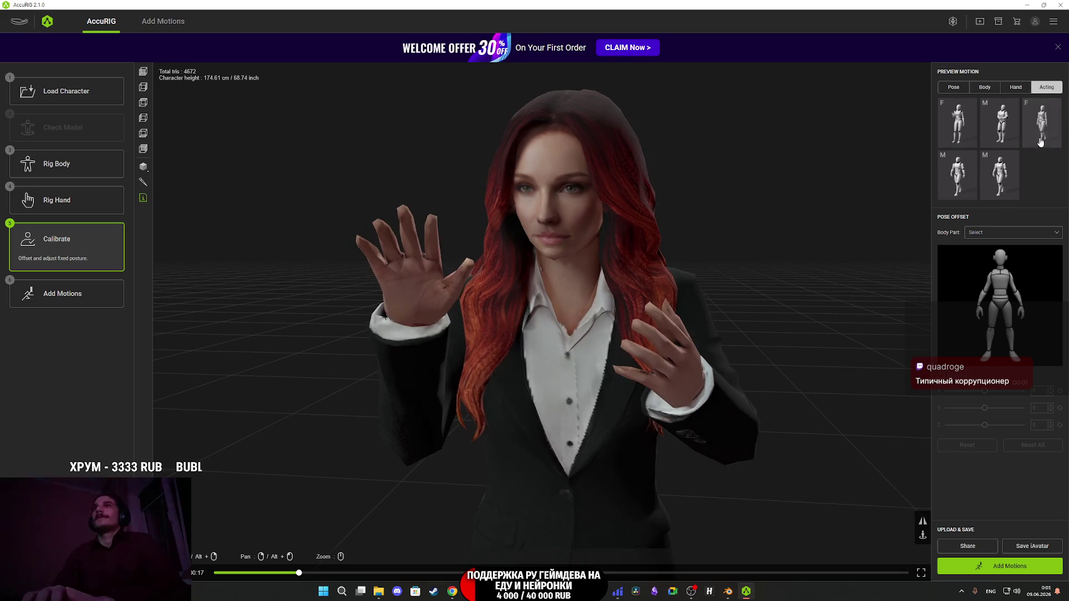
- Play the third female walk from the Acting previews, inspect it from the side, then open Add Motions
{"action": "left_click", "coordinate": [1042, 122]}
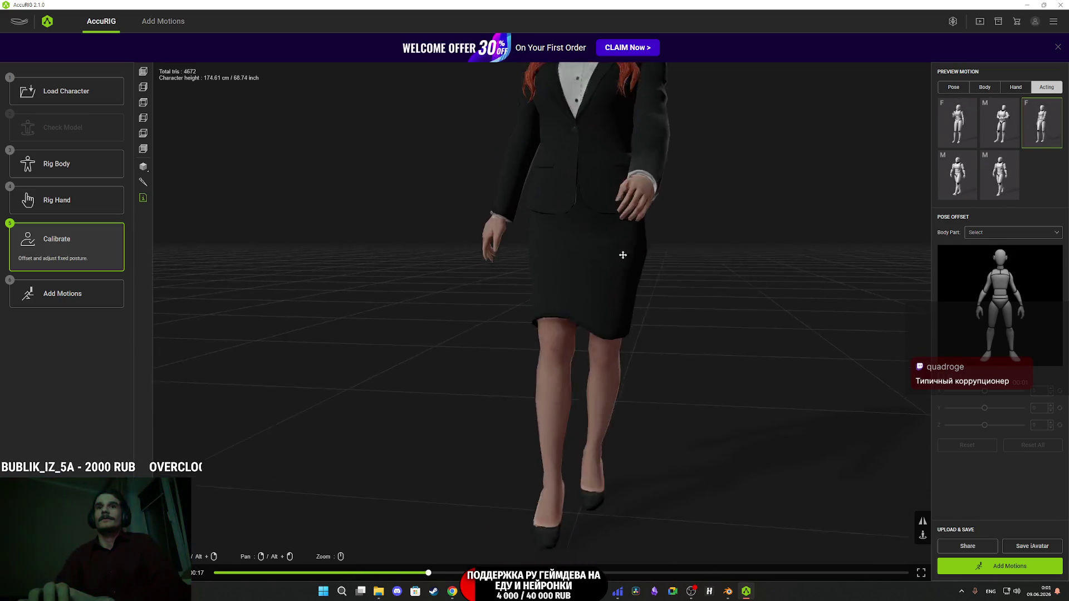
{"action": "mouse_move", "coordinate": [622, 258]}
{"action": "left_mouse_down"}
{"action": "mouse_move", "coordinate": [496, 270]}
{"action": "mouse_move", "coordinate": [494, 334]}
{"action": "mouse_move", "coordinate": [494, 232]}
{"action": "mouse_move", "coordinate": [509, 339]}
{"action": "left_mouse_up"}
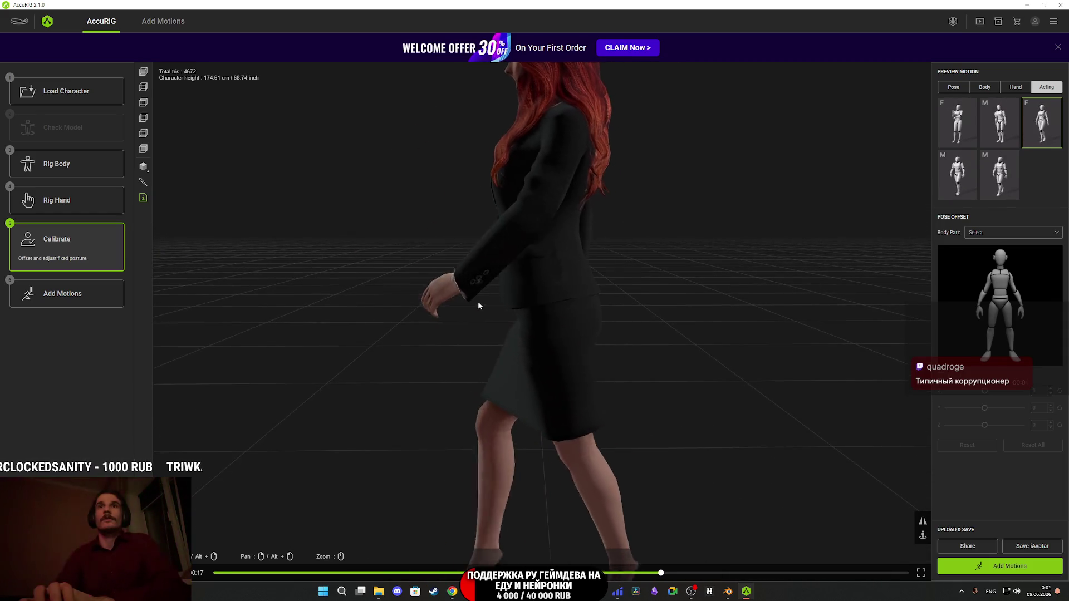
{"action": "mouse_move", "coordinate": [473, 292]}
{"action": "left_mouse_down"}
{"action": "mouse_move", "coordinate": [512, 336]}
{"action": "mouse_move", "coordinate": [597, 343]}
{"action": "mouse_move", "coordinate": [360, 337]}
{"action": "mouse_move", "coordinate": [600, 334]}
{"action": "left_mouse_up"}
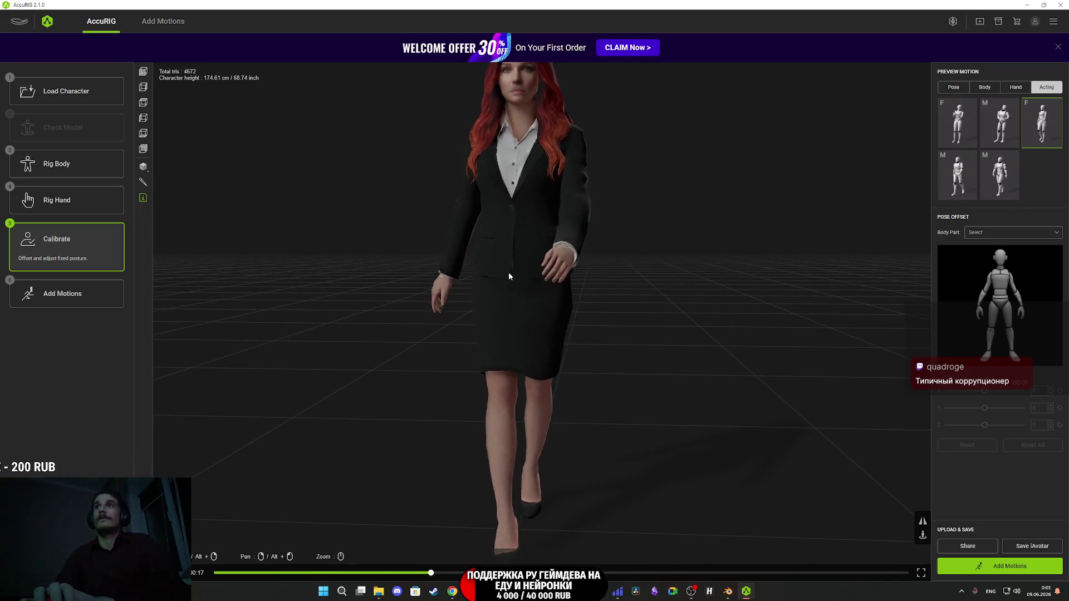
{"action": "mouse_move", "coordinate": [657, 423]}
{"action": "left_mouse_down"}
{"action": "mouse_move", "coordinate": [521, 397]}
{"action": "mouse_move", "coordinate": [585, 420]}
{"action": "left_mouse_up"}
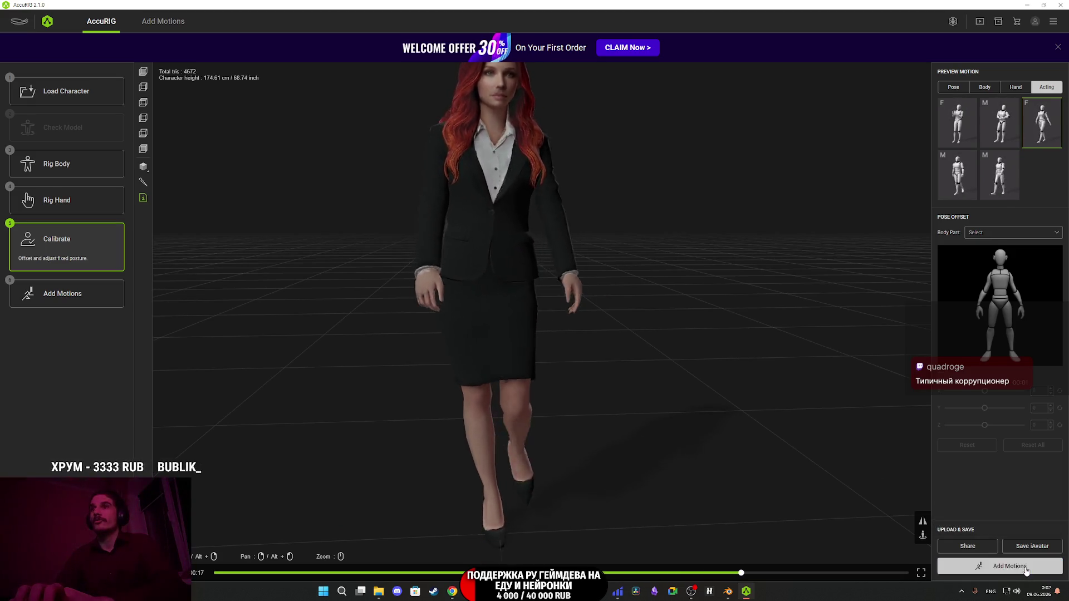
{"action": "left_click", "coordinate": [1027, 568]}
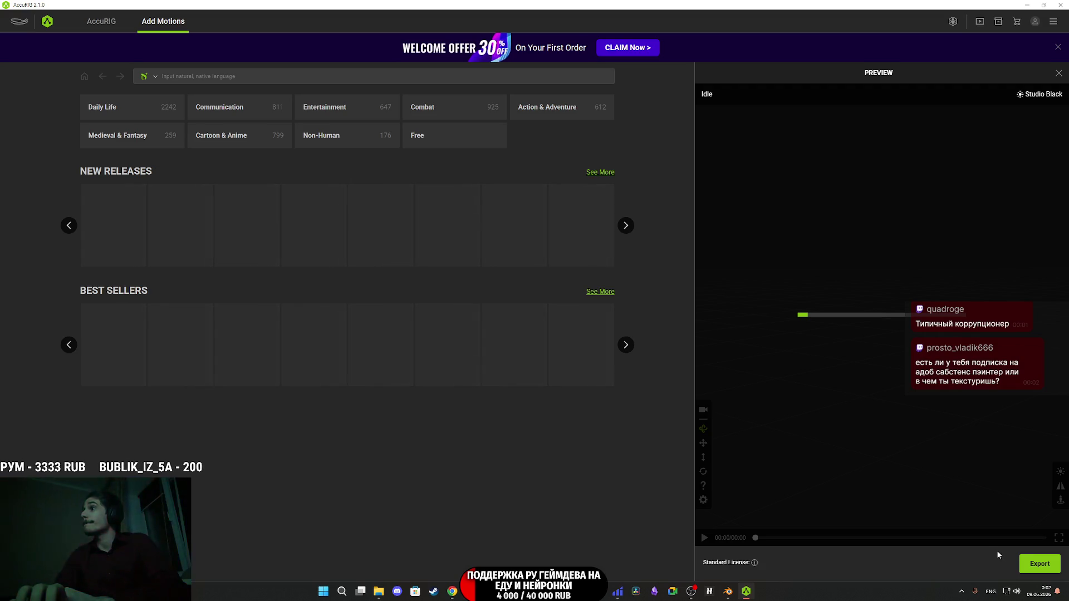
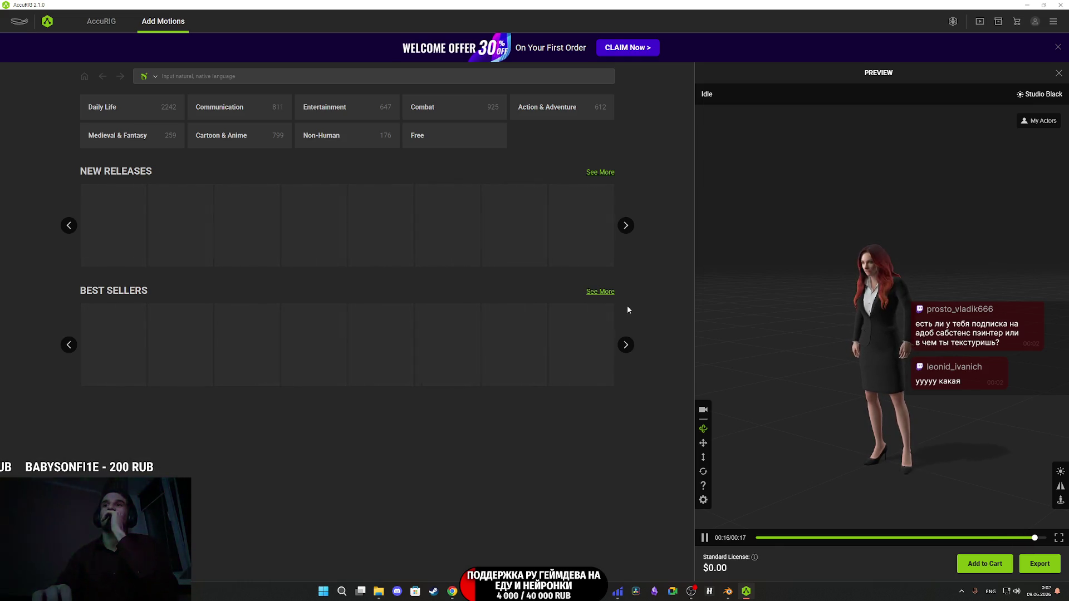
- Look over the Substance Painter 2020 store page in Steam, then close Steam
{"action": "left_click", "coordinate": [433, 591]}
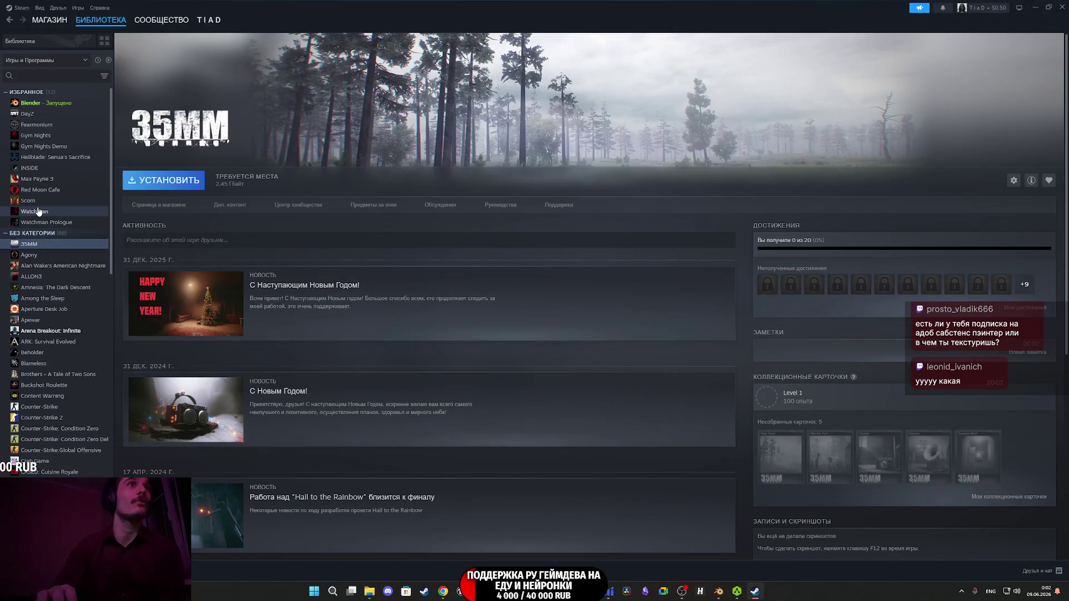
{"action": "scroll", "coordinate": [39, 210], "scroll_direction": "down", "scroll_amount": 10}
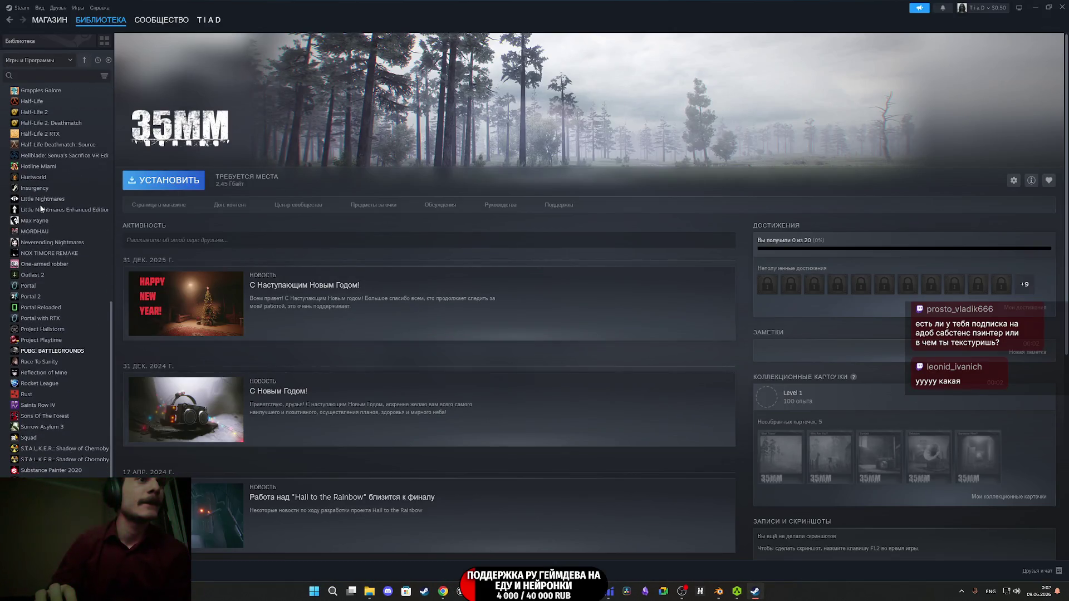
{"action": "scroll", "coordinate": [40, 207], "scroll_direction": "down", "scroll_amount": 3}
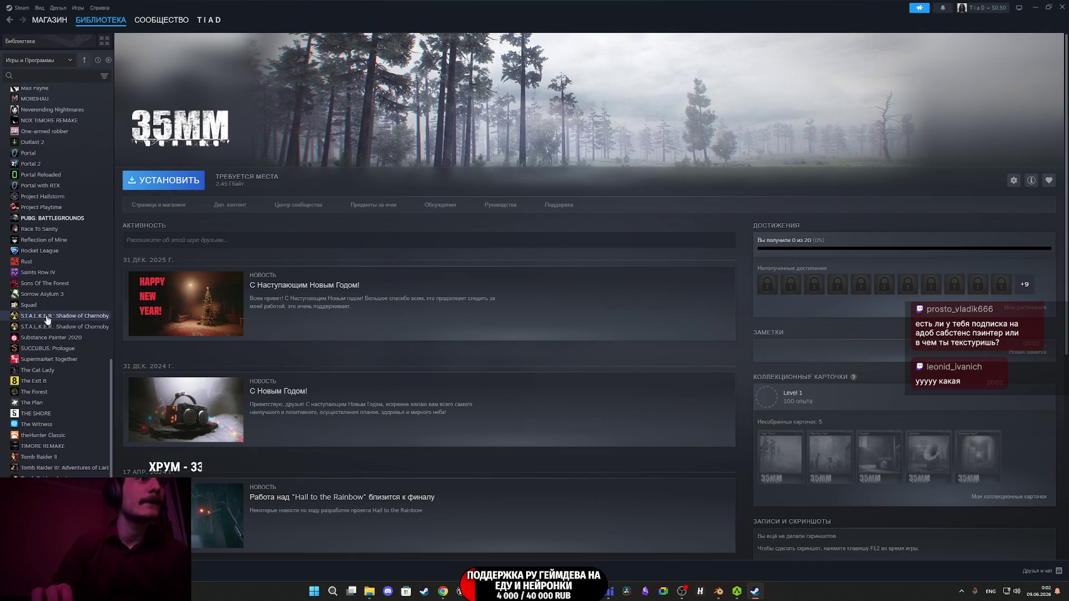
{"action": "left_click", "coordinate": [47, 337]}
{"action": "left_click", "coordinate": [161, 205]}
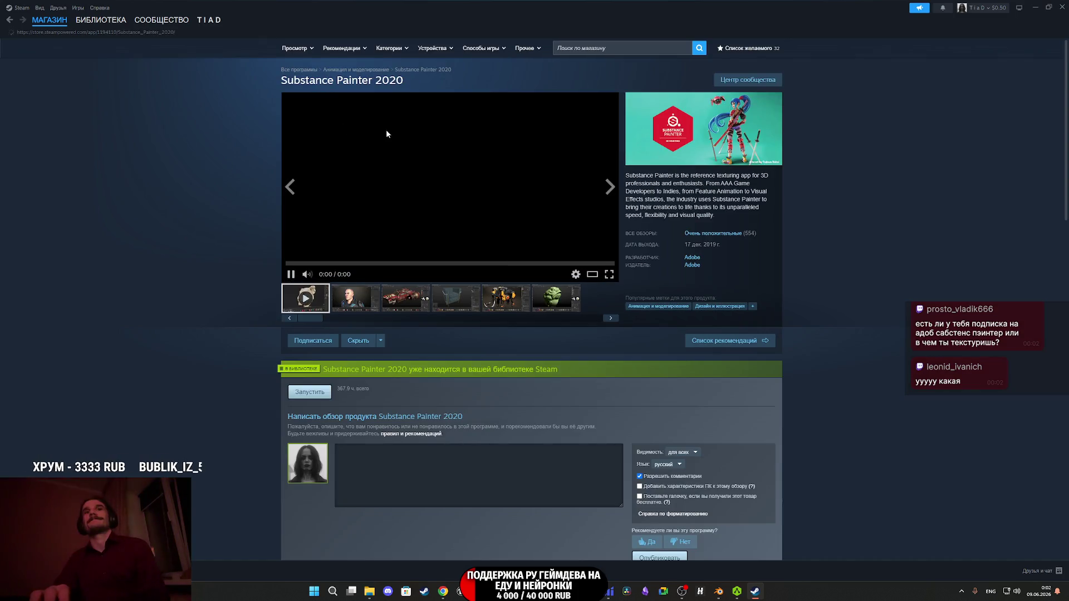
{"action": "scroll", "coordinate": [439, 368], "scroll_direction": "down", "scroll_amount": 3}
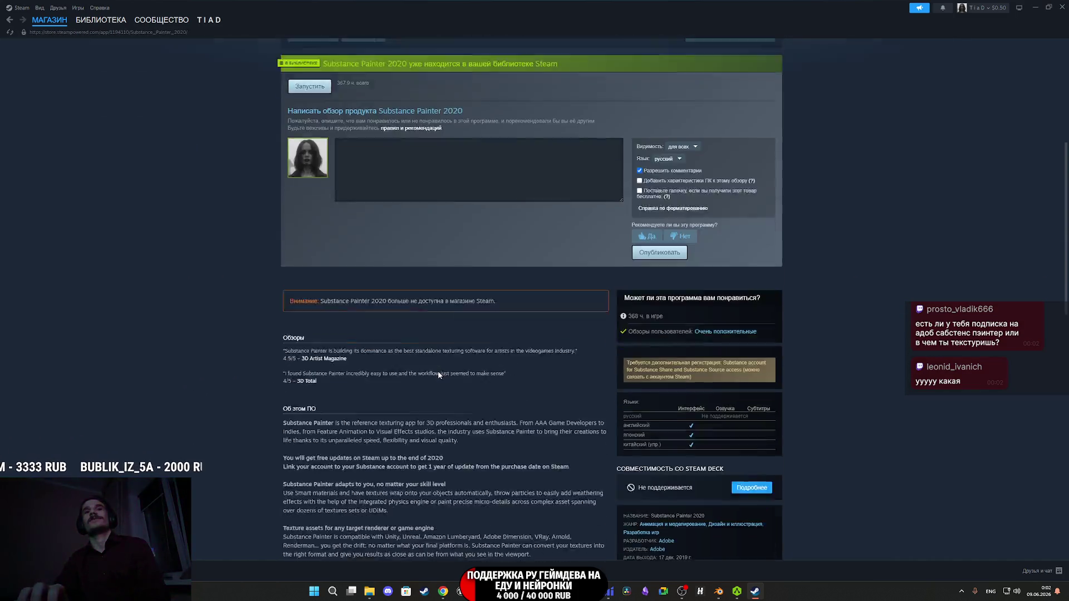
{"action": "scroll", "coordinate": [499, 204], "scroll_direction": "up", "scroll_amount": 3}
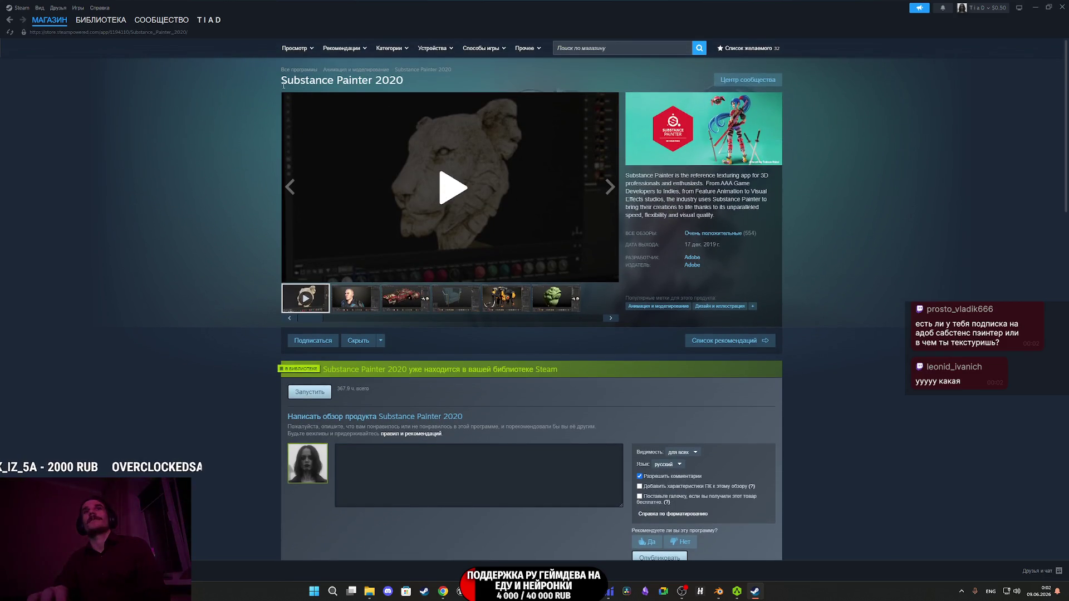
{"action": "left_click", "coordinate": [89, 20]}
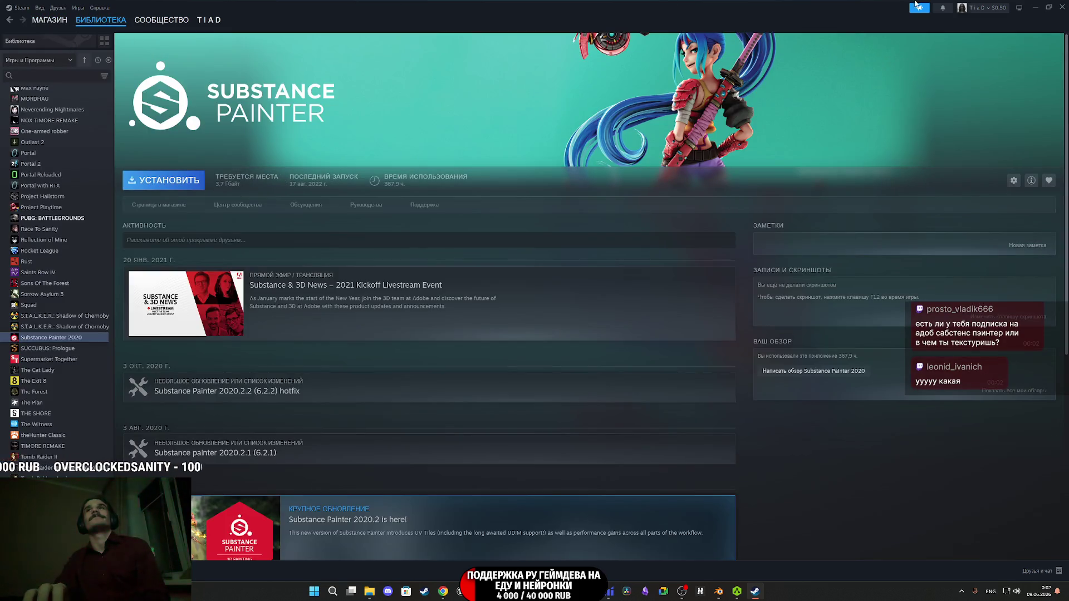
{"action": "left_click", "coordinate": [1060, 5]}
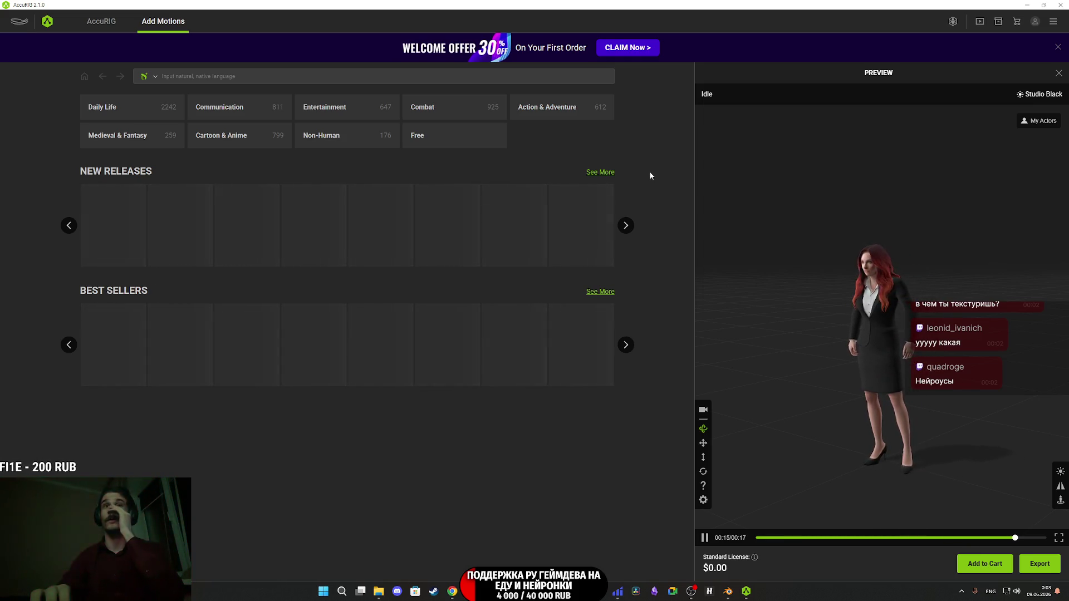
- Export the rigged character as FBX with Unreal settings, saved as Shmelka.fbx in the Shmelka folder
{"action": "left_click", "coordinate": [1038, 557]}
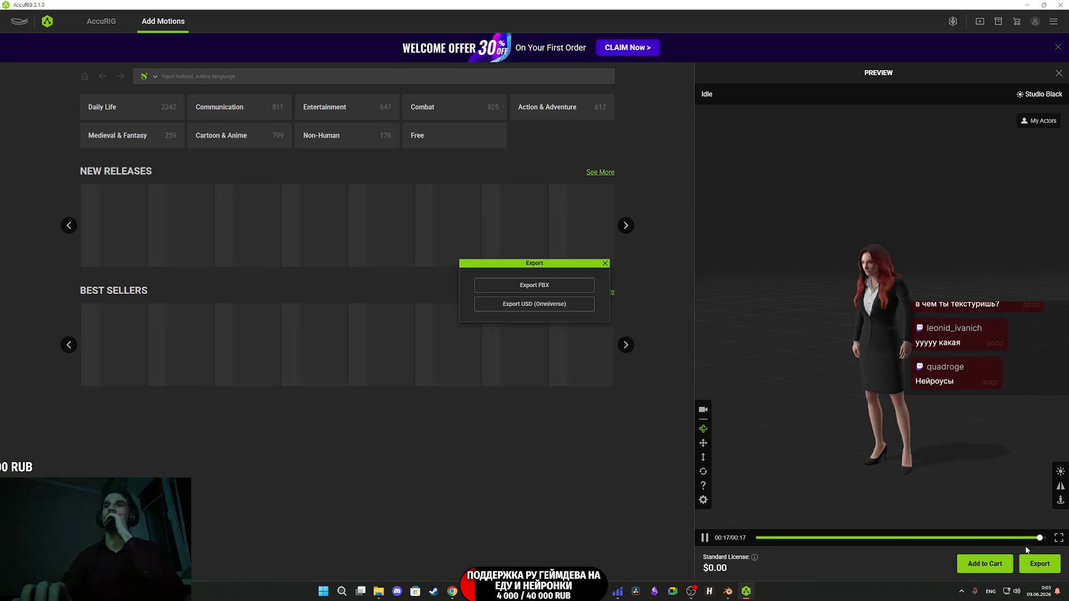
{"action": "left_click", "coordinate": [547, 286]}
{"action": "left_click", "coordinate": [568, 432]}
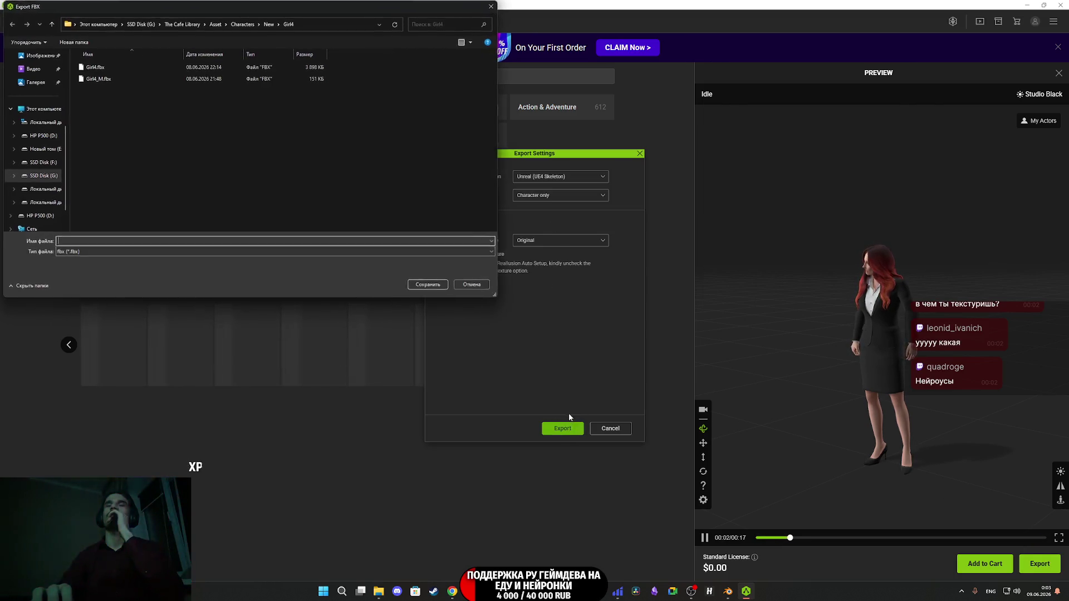
{"action": "left_click", "coordinate": [267, 24]}
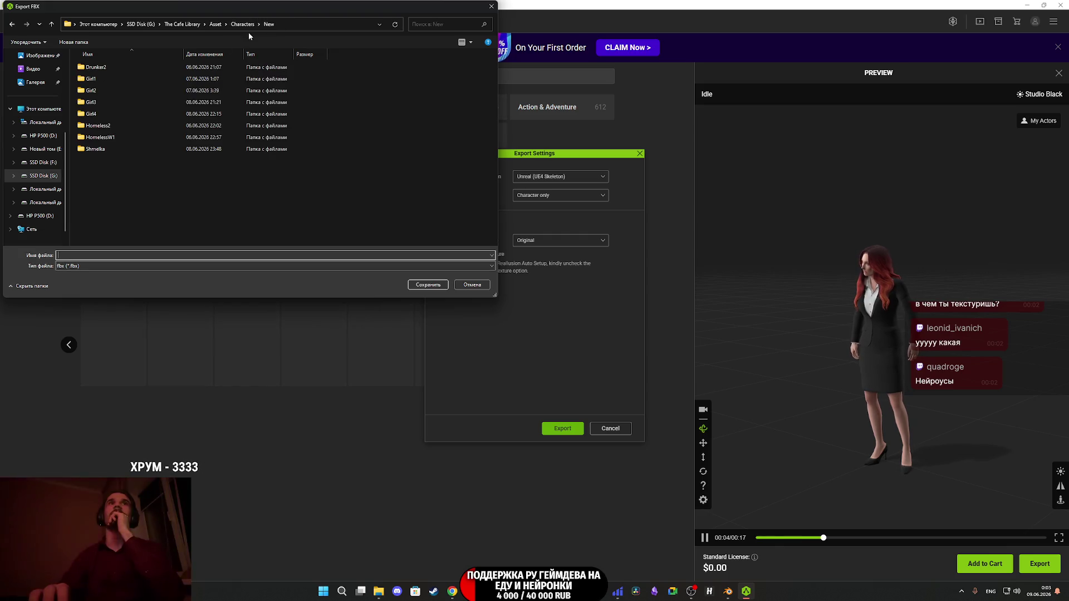
{"action": "double_click", "coordinate": [111, 151]}
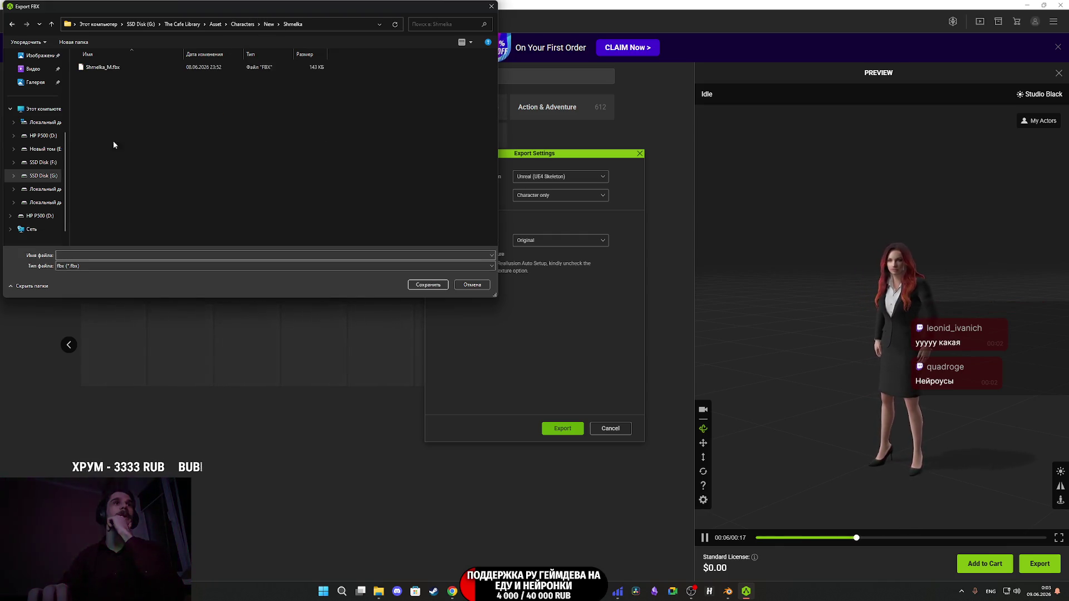
{"action": "left_click", "coordinate": [109, 69]}
{"action": "left_click", "coordinate": [90, 255]}
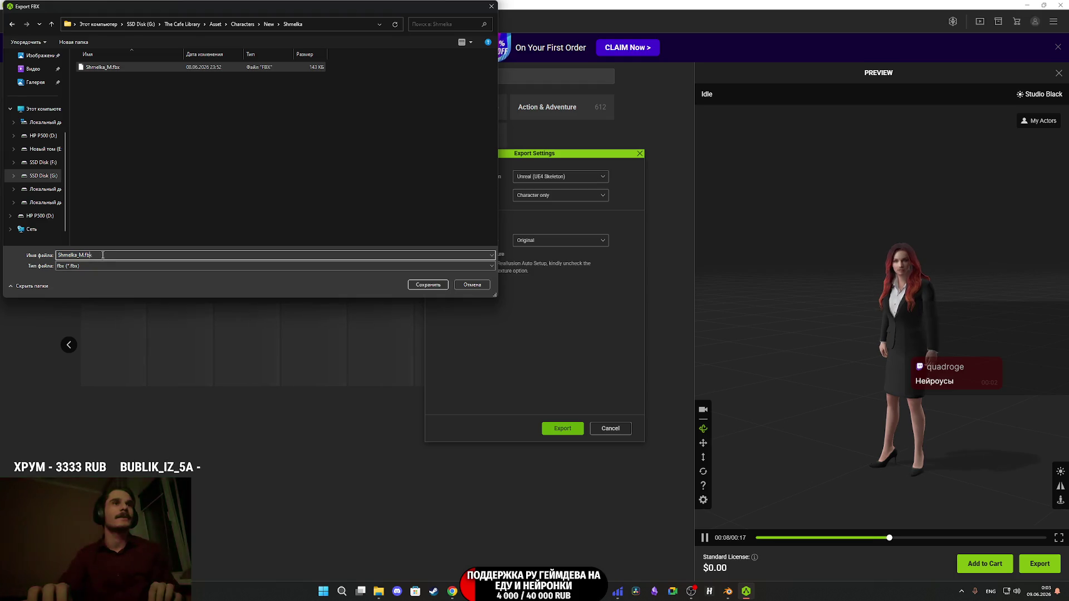
{"action": "key", "text": "BackSpace"}
{"action": "key", "text": "BackSpace"}
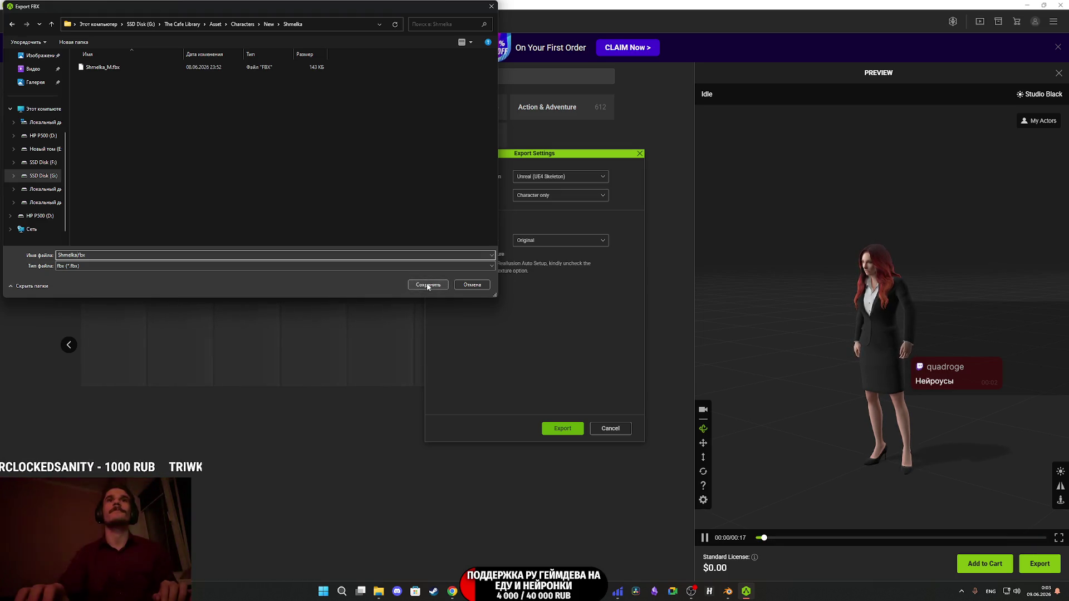
{"action": "left_click", "coordinate": [428, 285]}
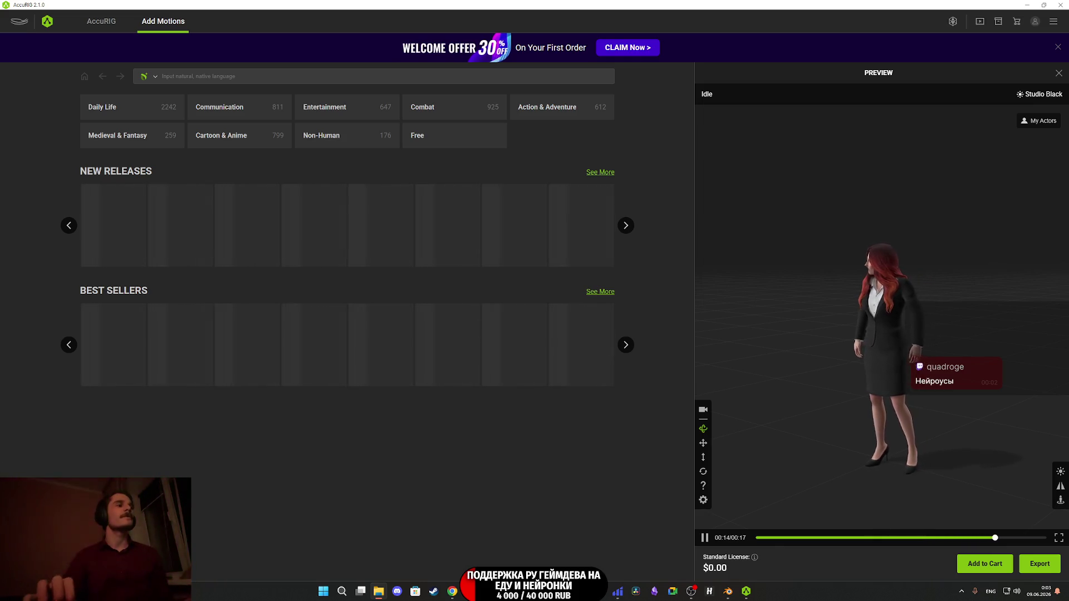
- Create a Shmelka folder under Content > Characters > NPC > New in Unreal
{"action": "key", "text": "alt+Tab"}
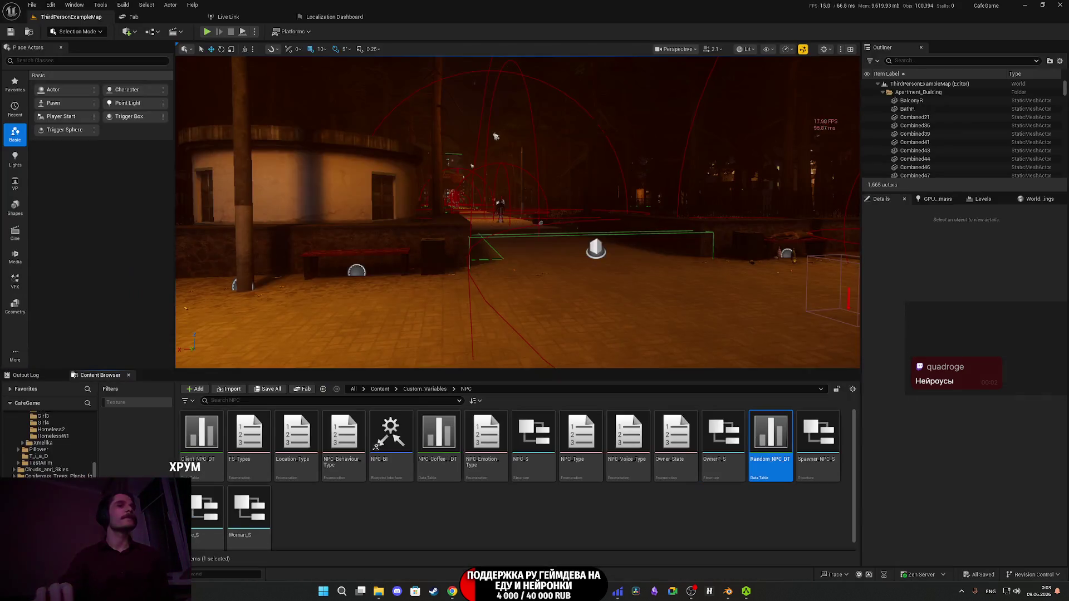
{"action": "left_click", "coordinate": [385, 390]}
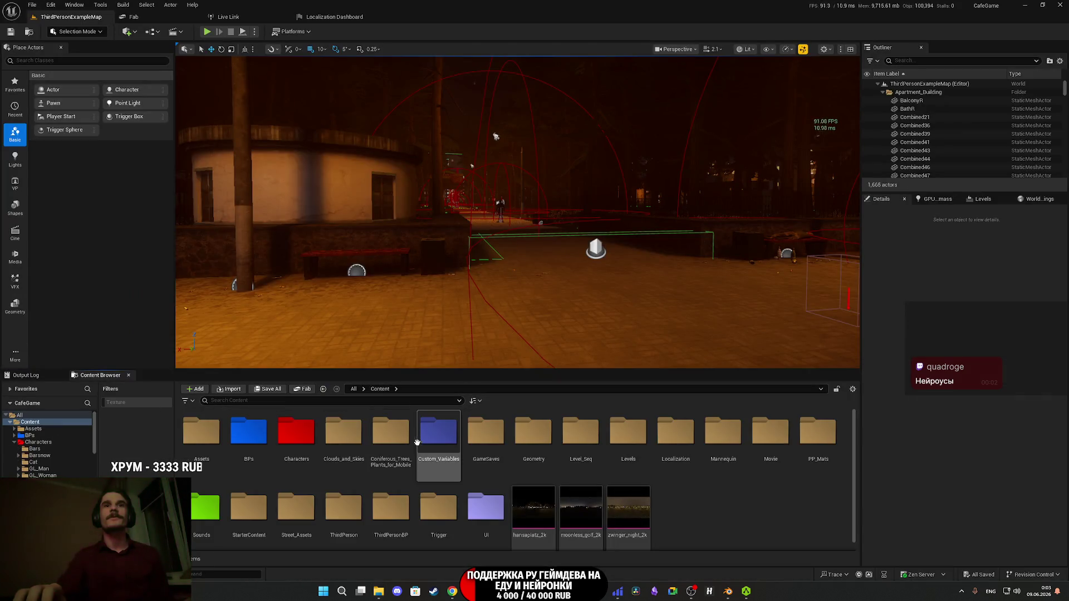
{"action": "left_click", "coordinate": [323, 449]}
{"action": "double_click", "coordinate": [301, 442]}
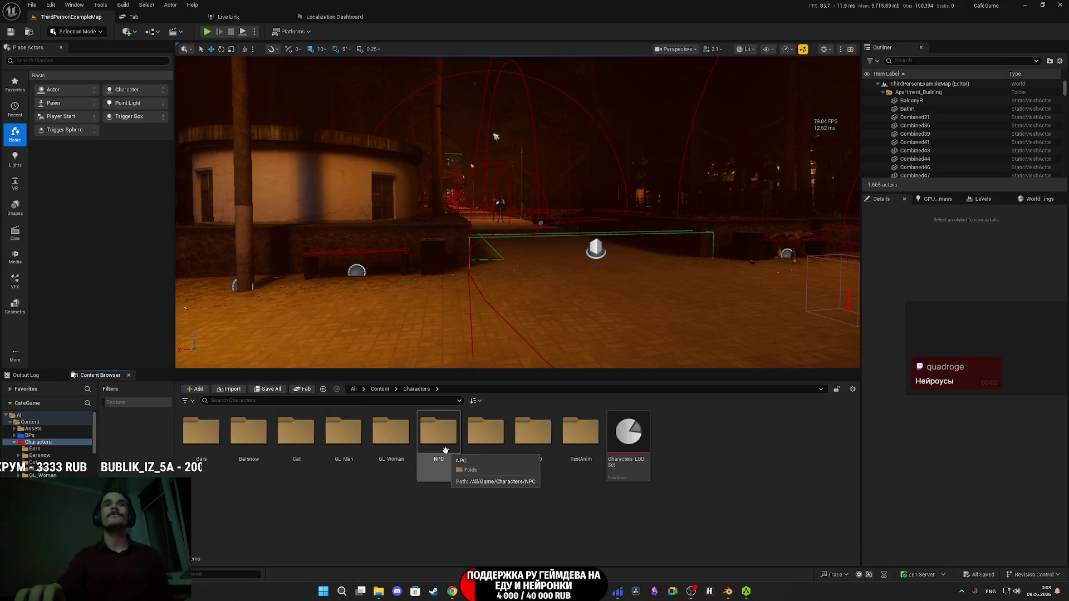
{"action": "double_click", "coordinate": [449, 452]}
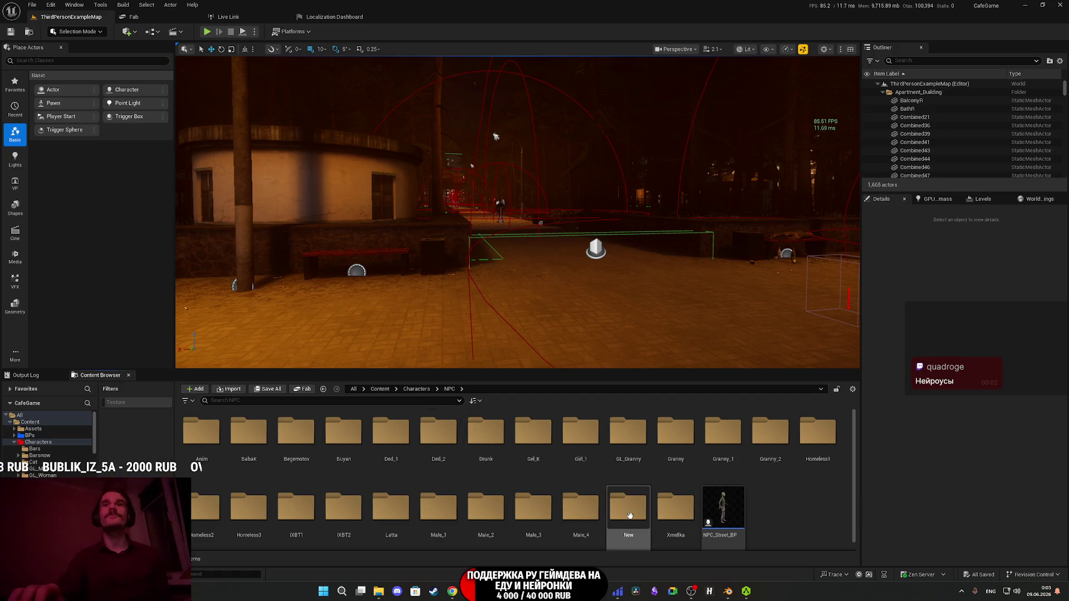
{"action": "double_click", "coordinate": [628, 506]}
{"action": "right_click", "coordinate": [530, 488]}
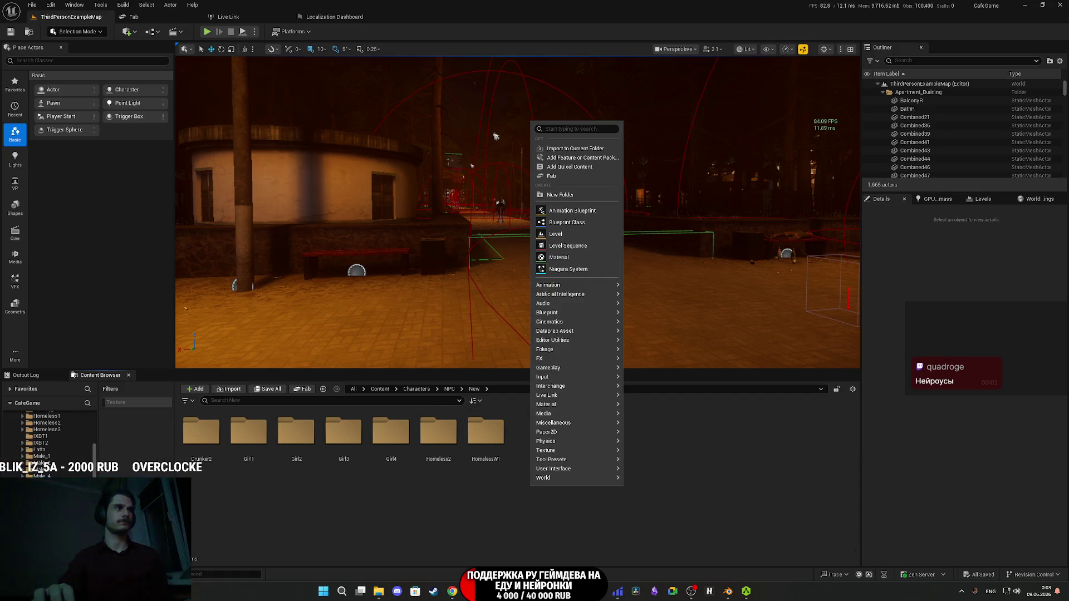
{"action": "key", "text": "Escape"}
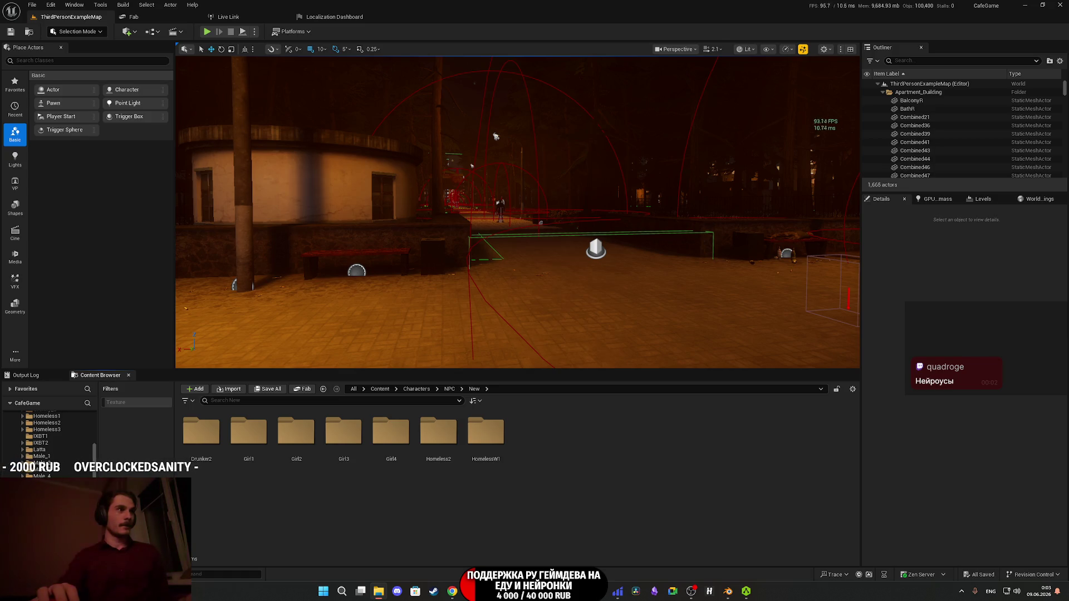
{"action": "right_click", "coordinate": [543, 450]}
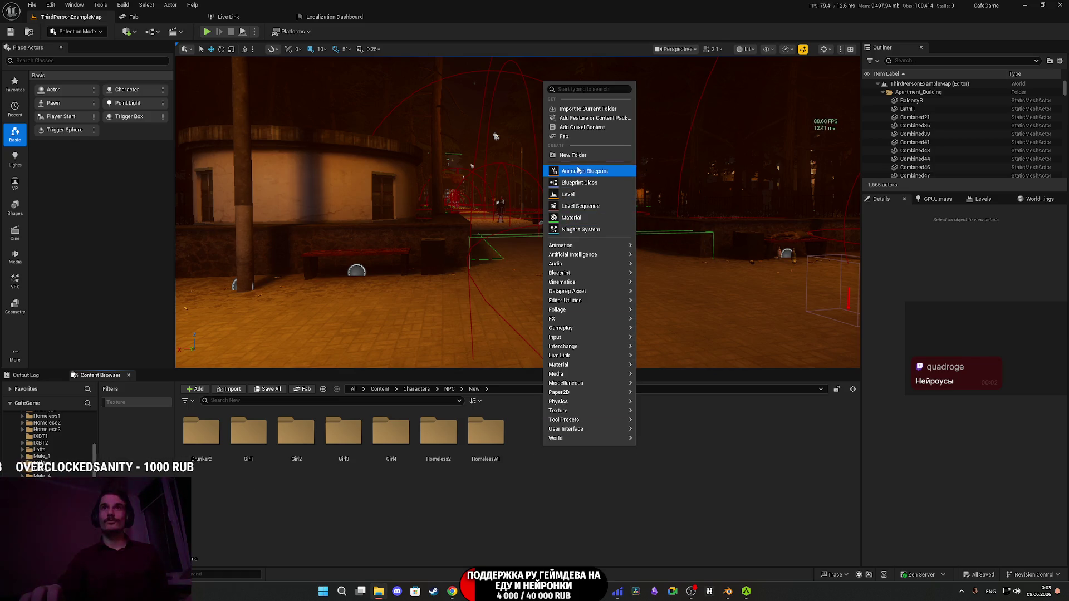
{"action": "left_click", "coordinate": [590, 172]}
{"action": "key", "text": "Return"}
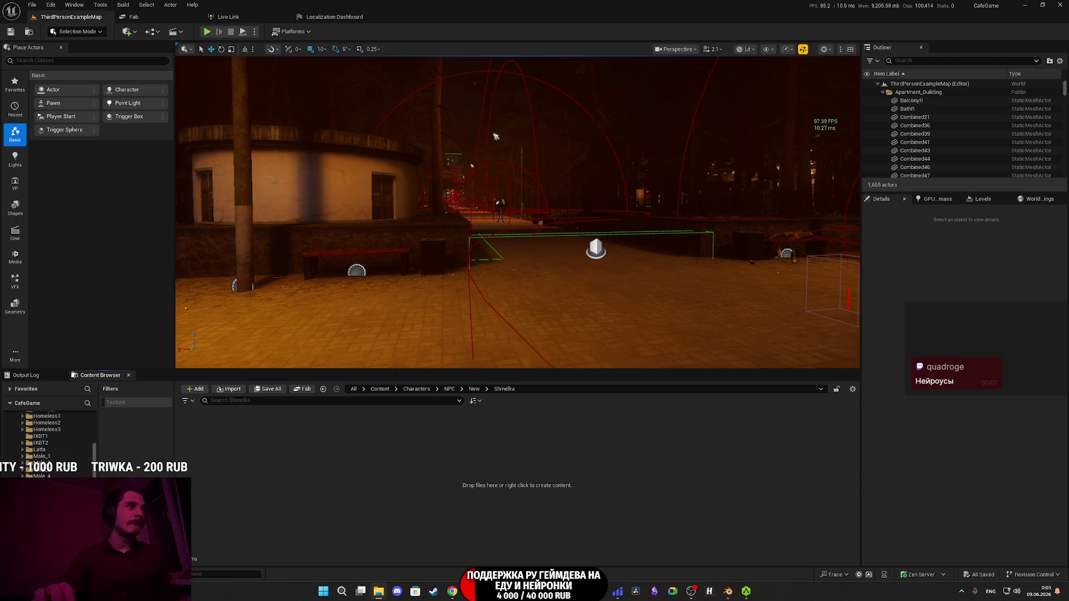
- Import Shmelka.fbx into the folder and delete its Open_A and T-Pose animation assets
{"action": "left_click_drag", "start_coordinate": [0, 474], "coordinate": [330, 473]}
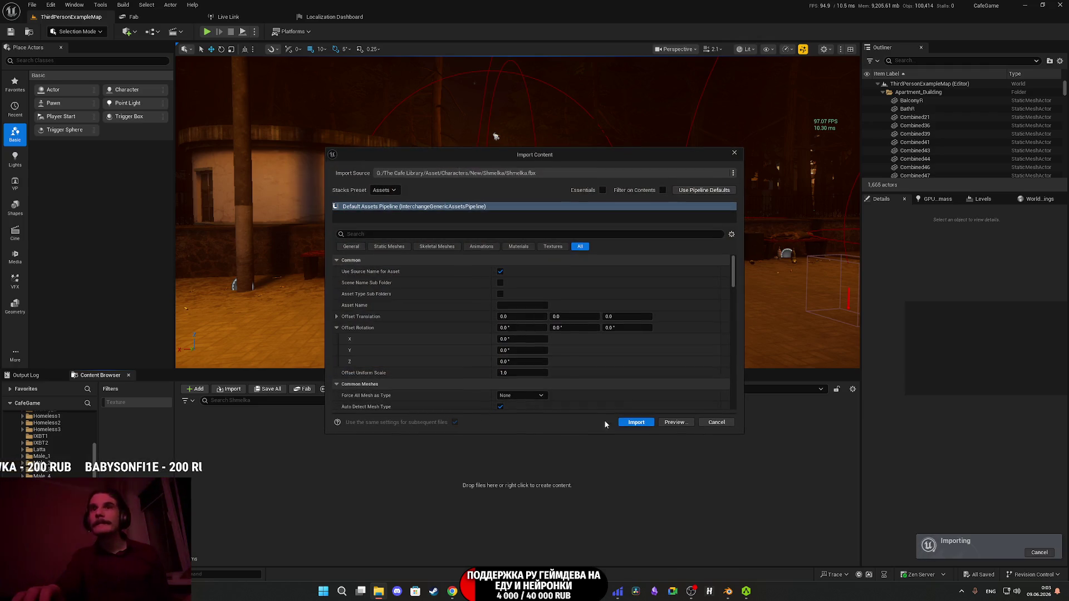
{"action": "left_click", "coordinate": [636, 423]}
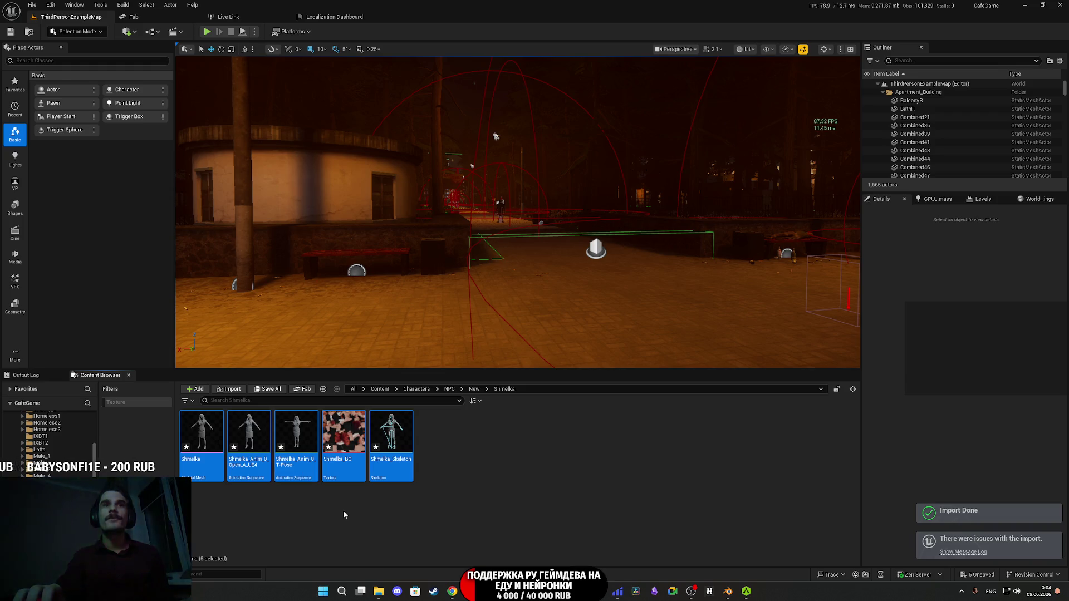
{"action": "left_click", "coordinate": [303, 440]}
{"action": "left_click", "coordinate": [249, 440], "text": "ctrl"}
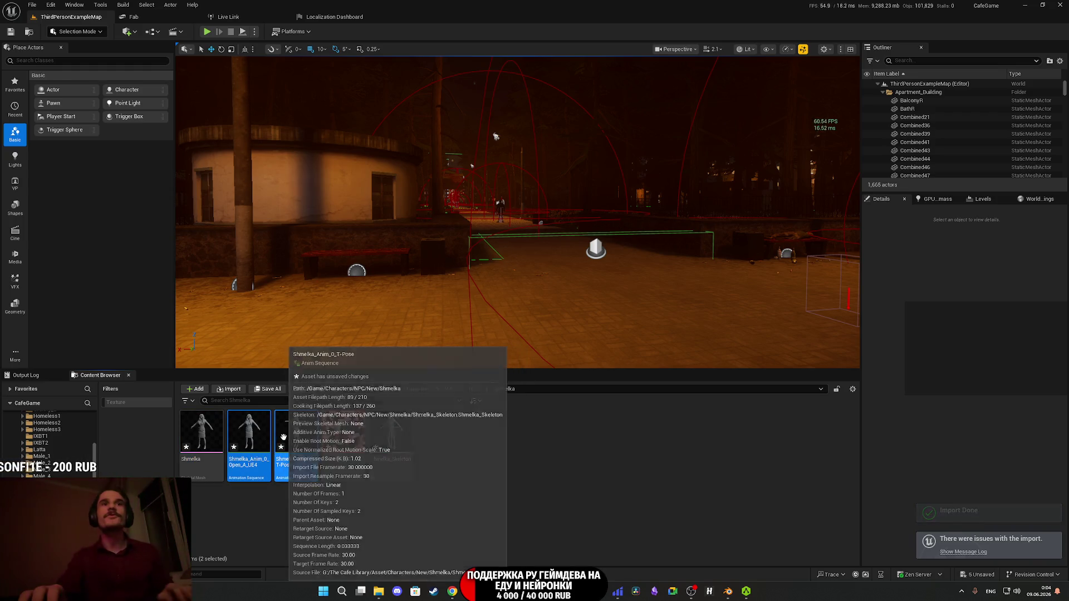
{"action": "key", "text": "Delete"}
{"action": "left_click", "coordinate": [463, 429]}
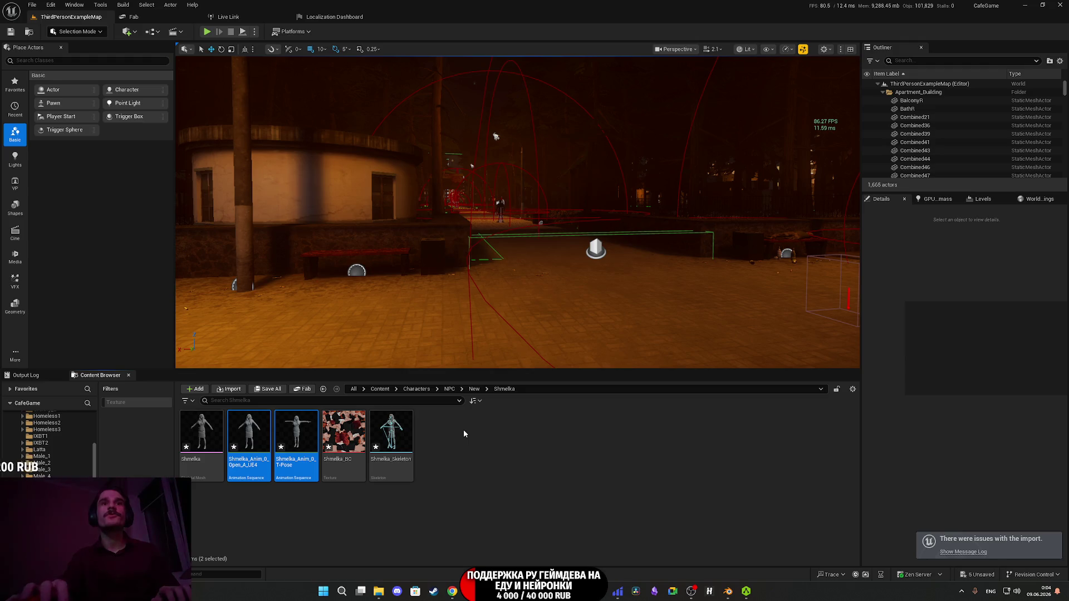
{"action": "double_click", "coordinate": [249, 433]}
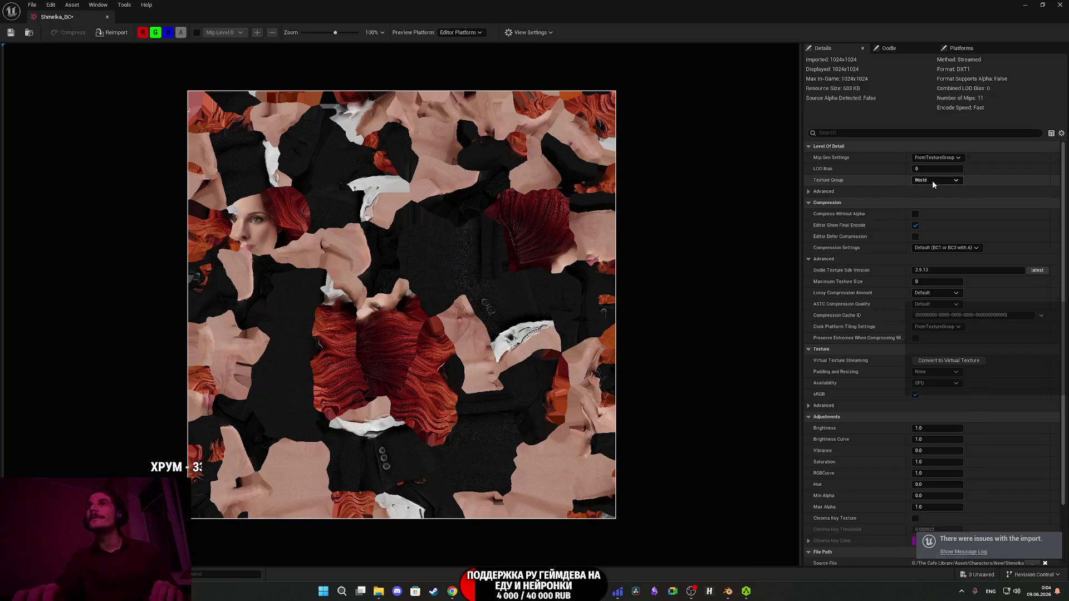
- Give Shmelka_BC the 8 Bit Data group, default compression, sRGB on and SimpleAverage mips
{"action": "left_click", "coordinate": [938, 180]}
{"action": "scroll", "coordinate": [945, 254], "scroll_direction": "down", "scroll_amount": 5}
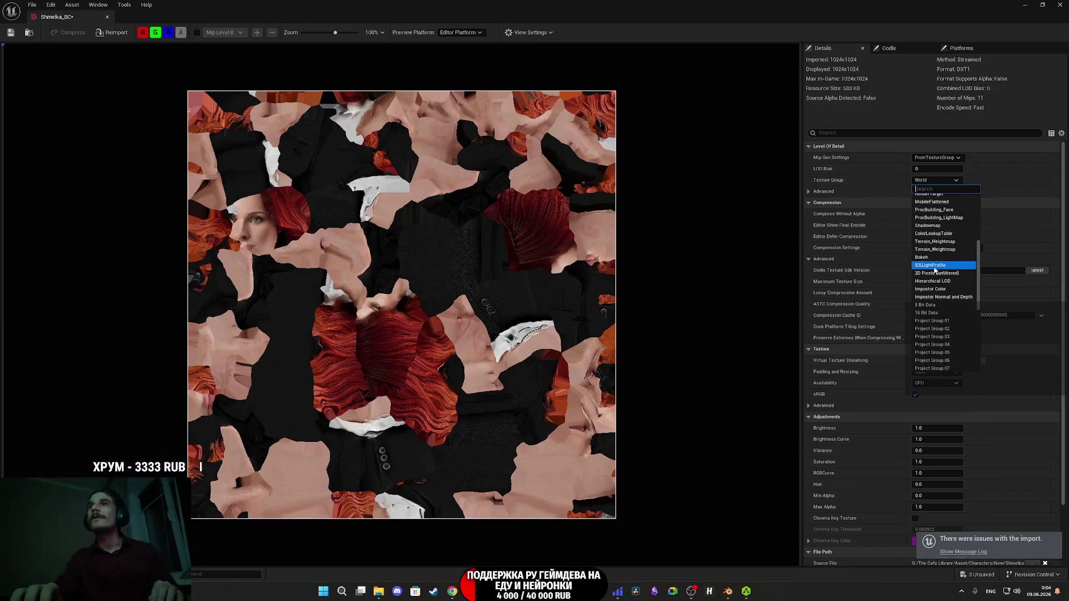
{"action": "left_click", "coordinate": [934, 306]}
{"action": "left_click", "coordinate": [1056, 249]}
{"action": "left_click", "coordinate": [916, 395]}
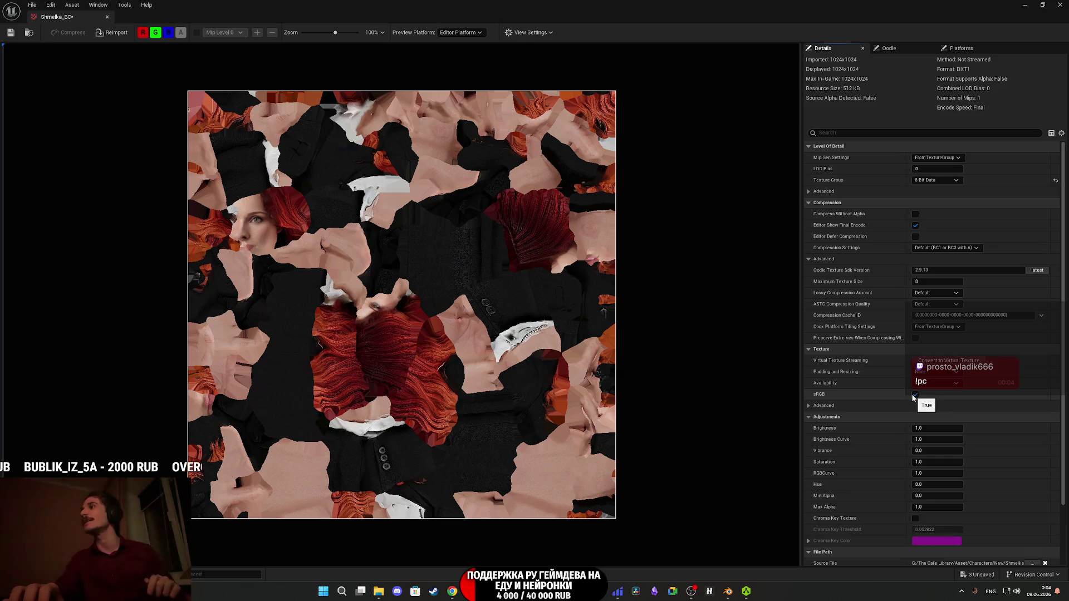
{"action": "left_click", "coordinate": [938, 161]}
{"action": "left_click", "coordinate": [943, 183]}
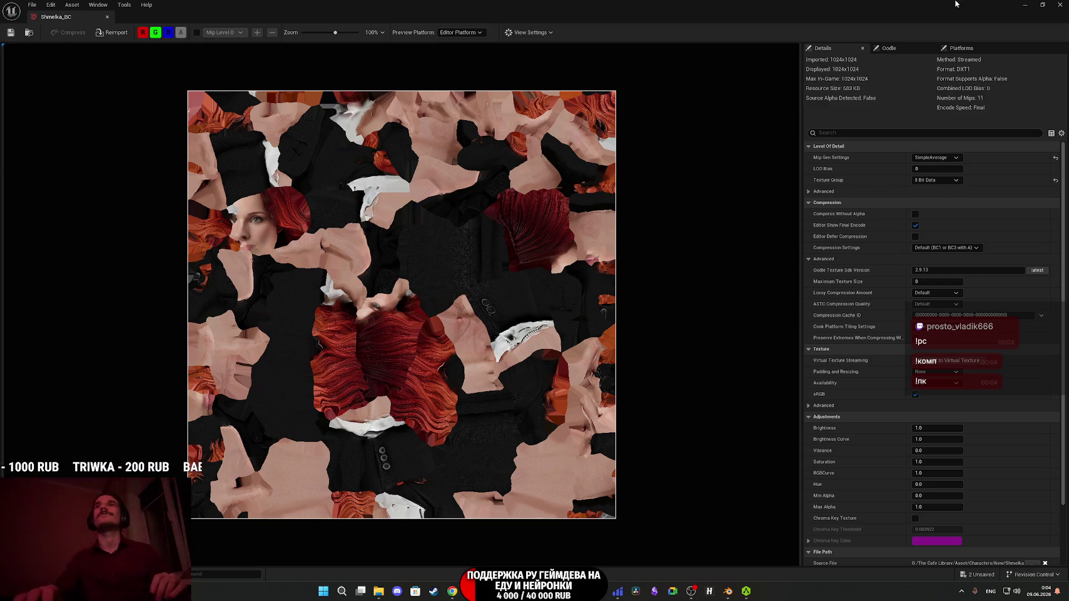
{"action": "left_click", "coordinate": [1064, 4]}
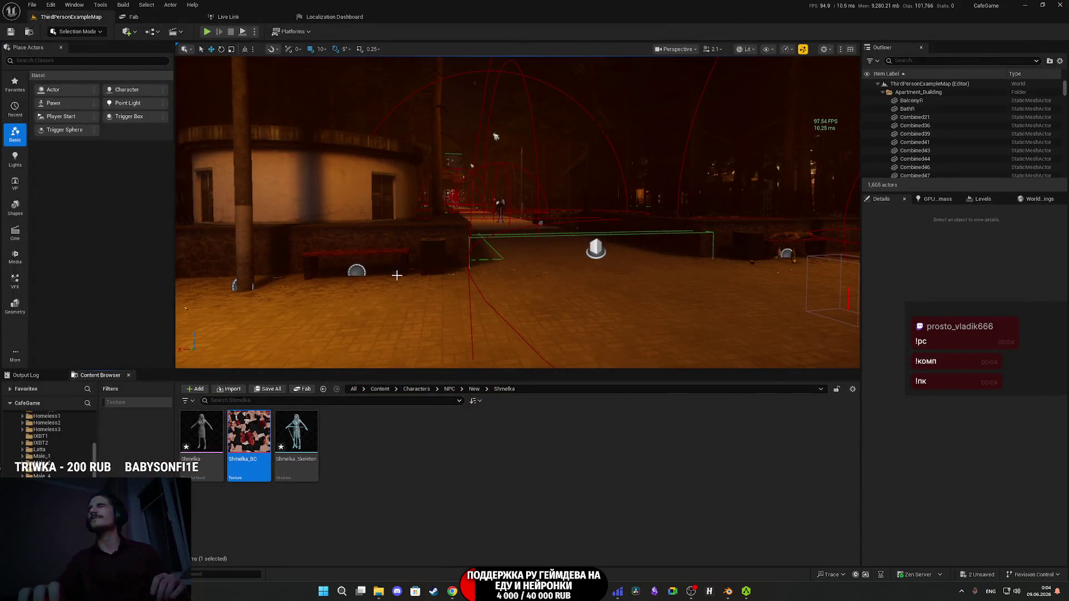
- Duplicate the Girl2_M material instance in the New > Girl2 folder
{"action": "right_click", "coordinate": [359, 464]}
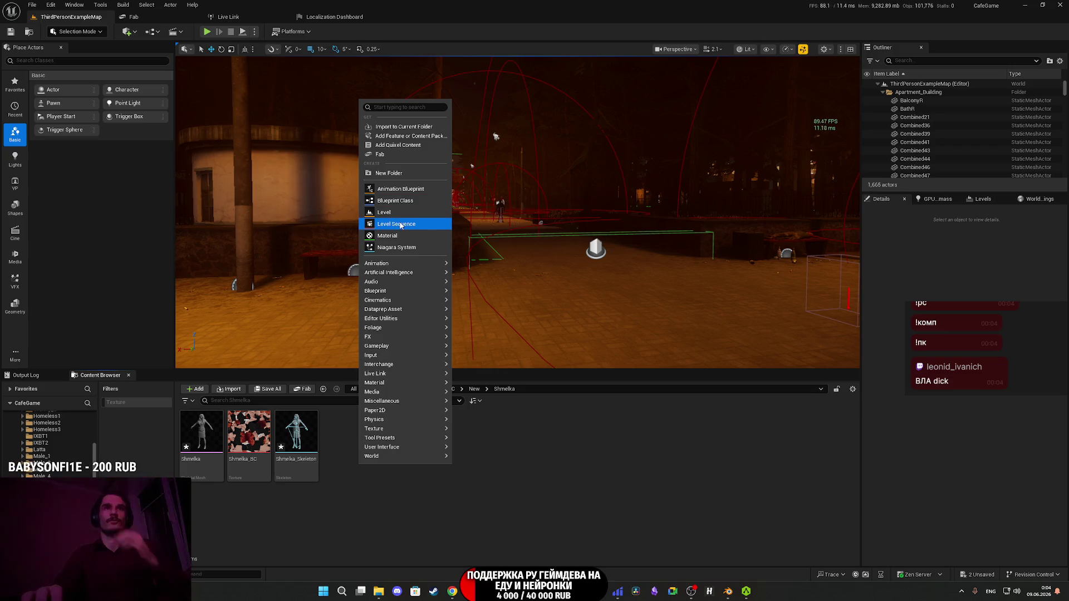
{"action": "mouse_move", "coordinate": [390, 429]}
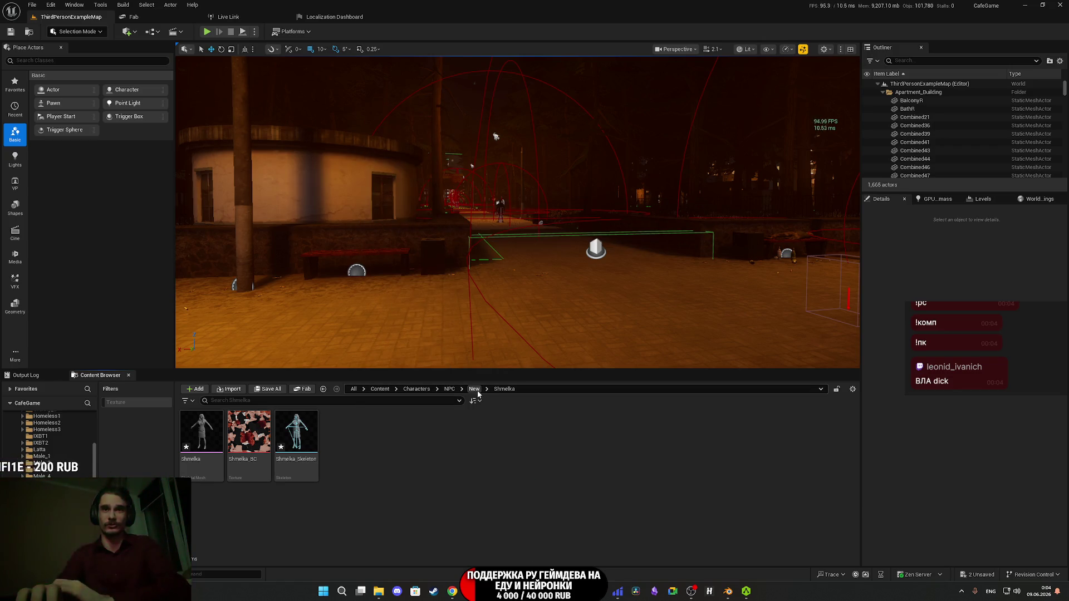
{"action": "left_click", "coordinate": [474, 389]}
{"action": "left_click", "coordinate": [310, 440]}
{"action": "double_click", "coordinate": [310, 440]}
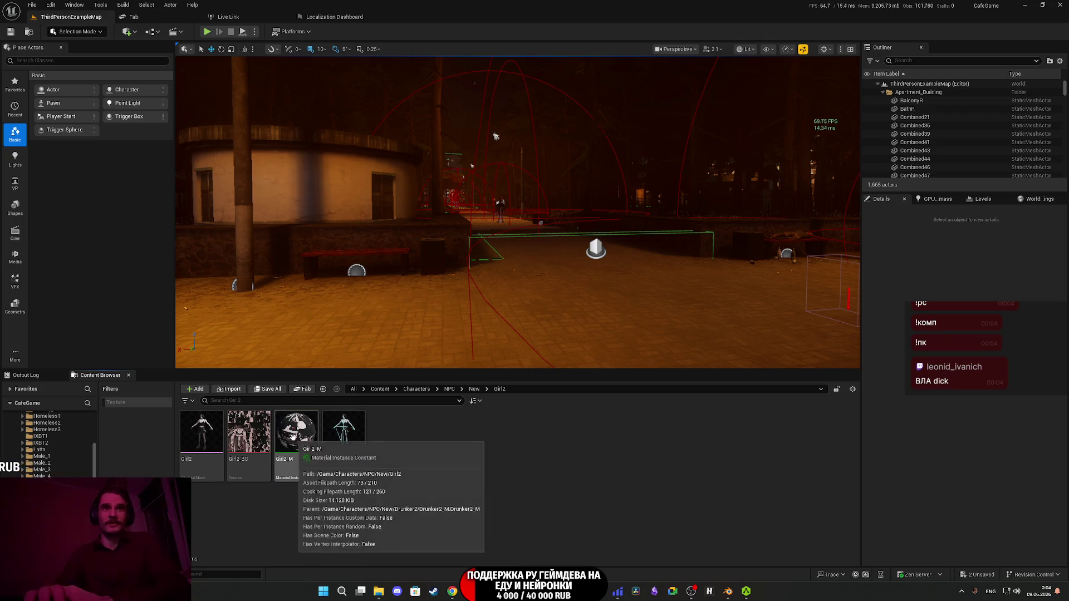
{"action": "left_click", "coordinate": [298, 438]}
{"action": "right_click", "coordinate": [299, 437]}
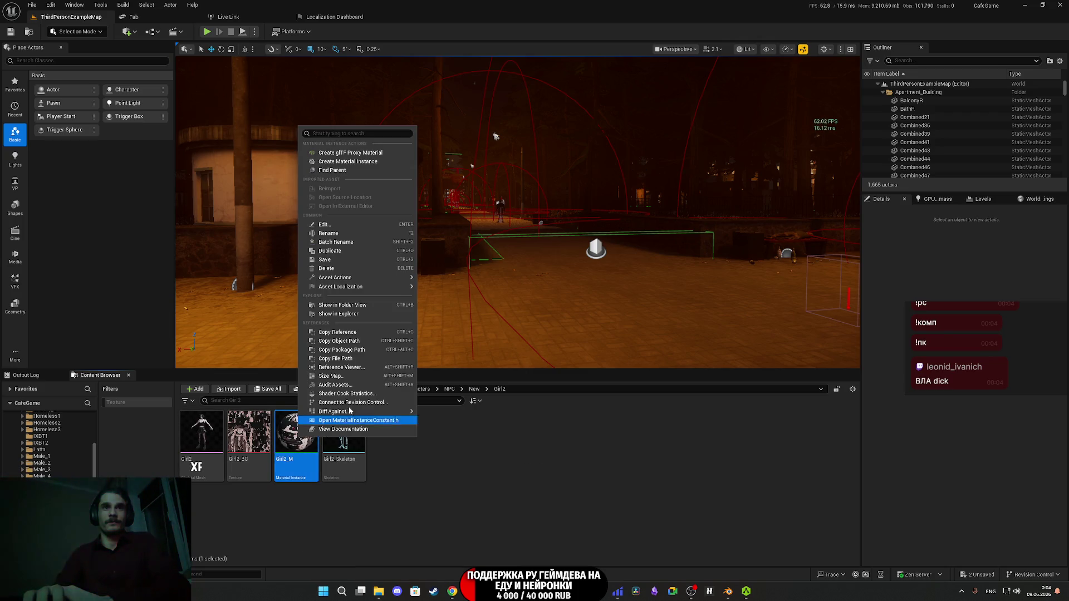
{"action": "left_click", "coordinate": [337, 252]}
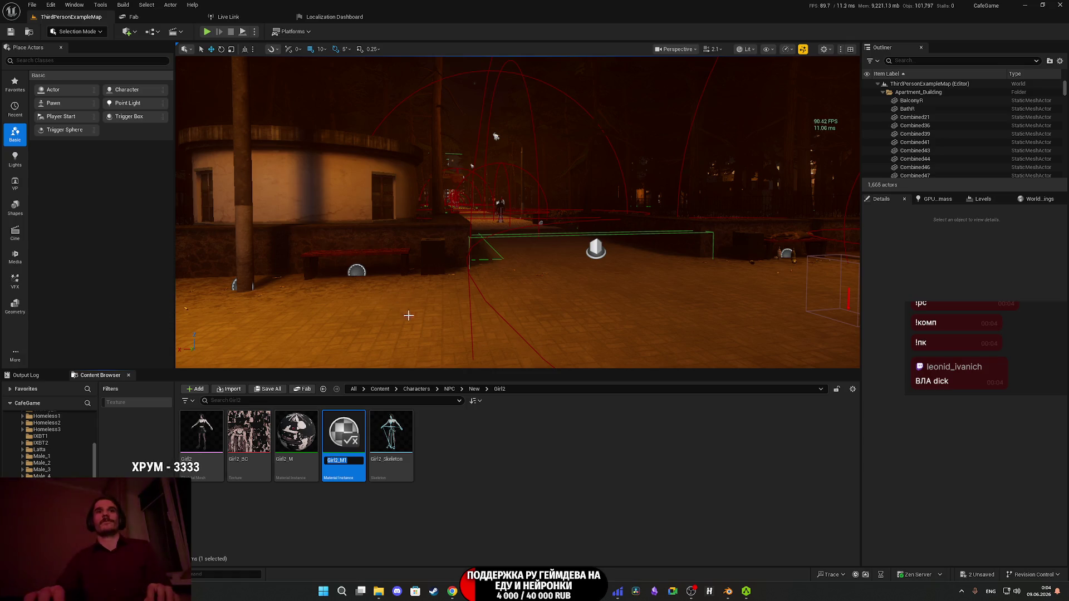
- Rename the duplicated material instance to Shmelka_M
{"action": "key", "text": "Right"}
{"action": "key", "text": "BackSpace"}
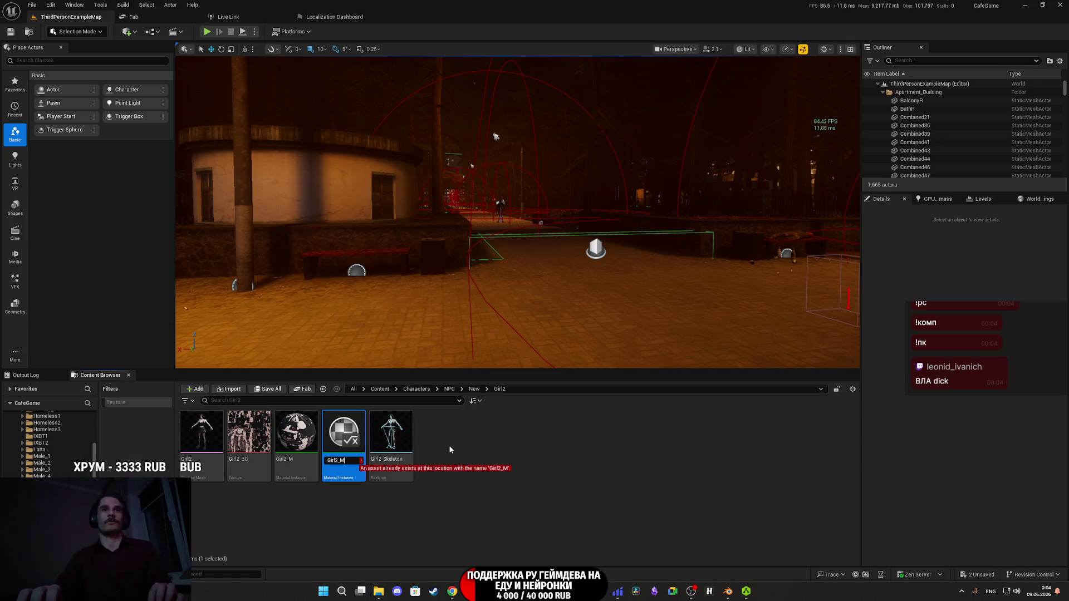
{"action": "key", "text": "BackSpace"}
{"action": "key", "text": "BackSpace"}
{"action": "key", "text": "BackSpace"}
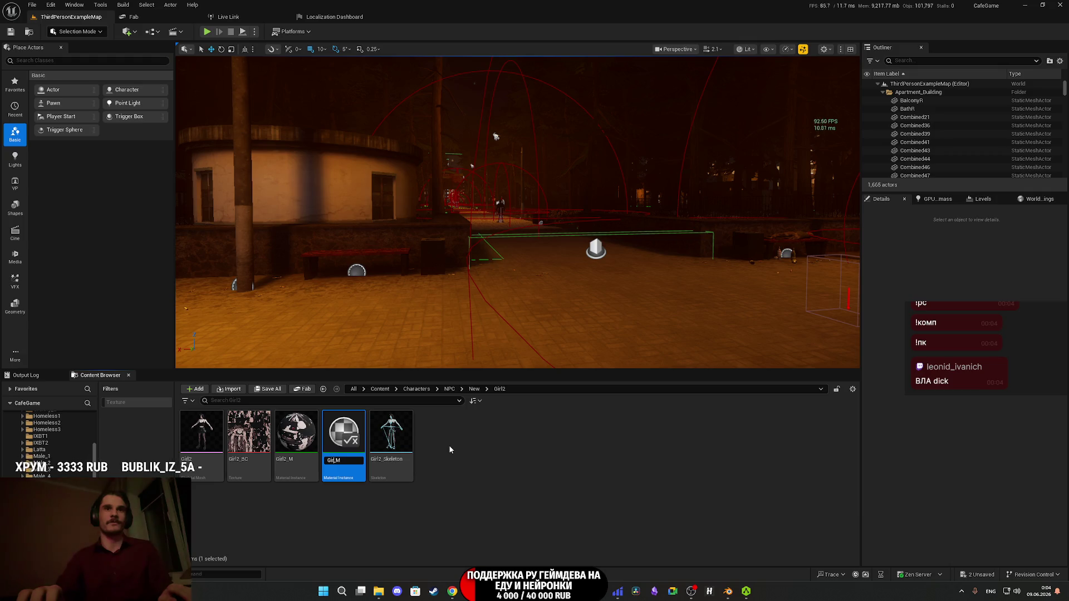
{"action": "type", "text": "Shi"}
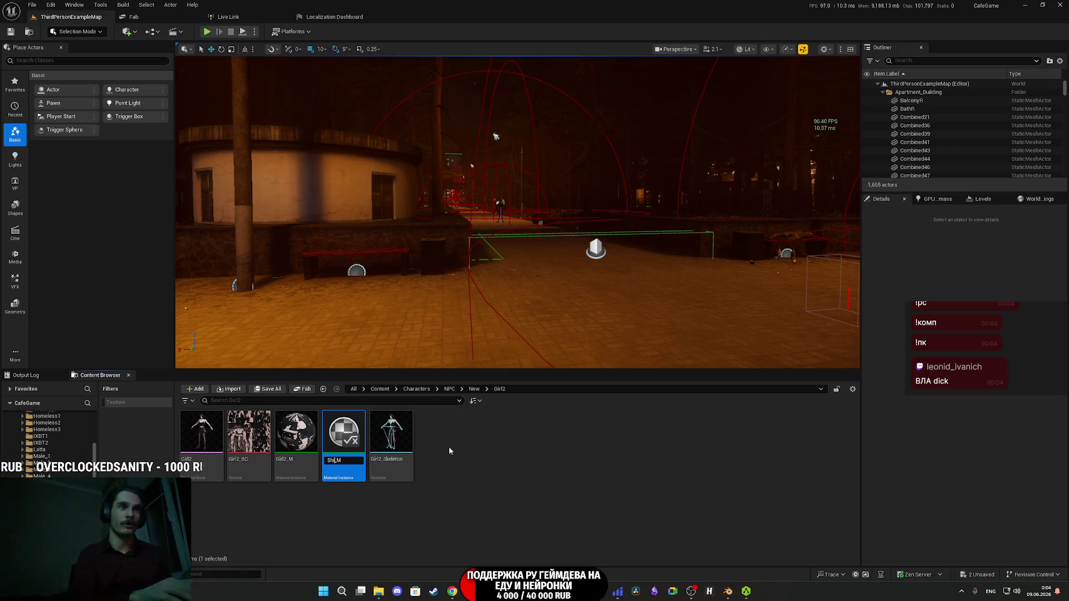
{"action": "key", "text": "BackSpace"}
{"action": "type", "text": "melka"}
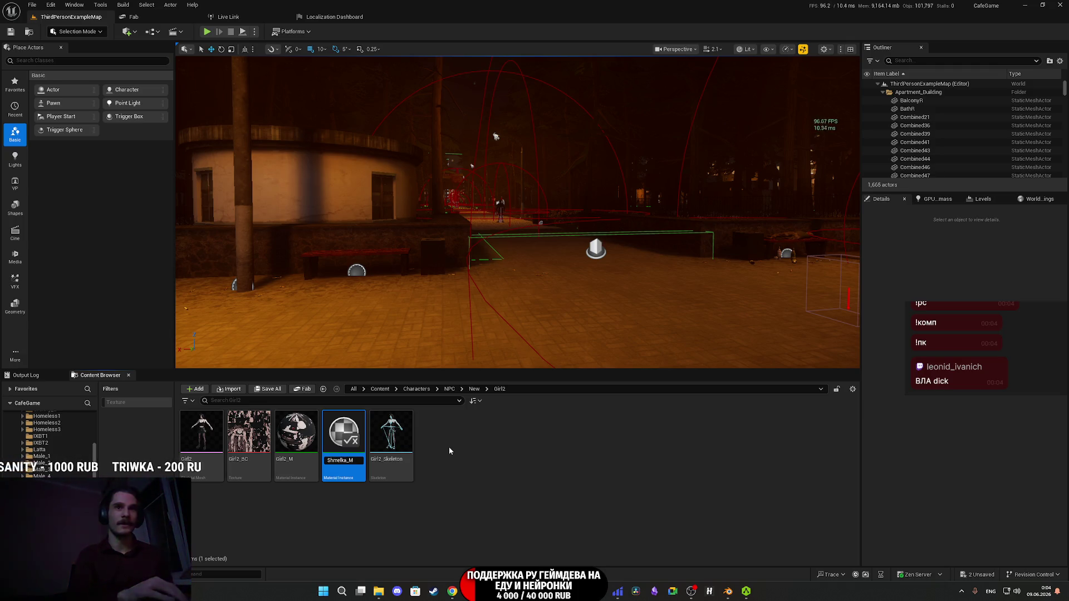
{"action": "key", "text": "Return"}
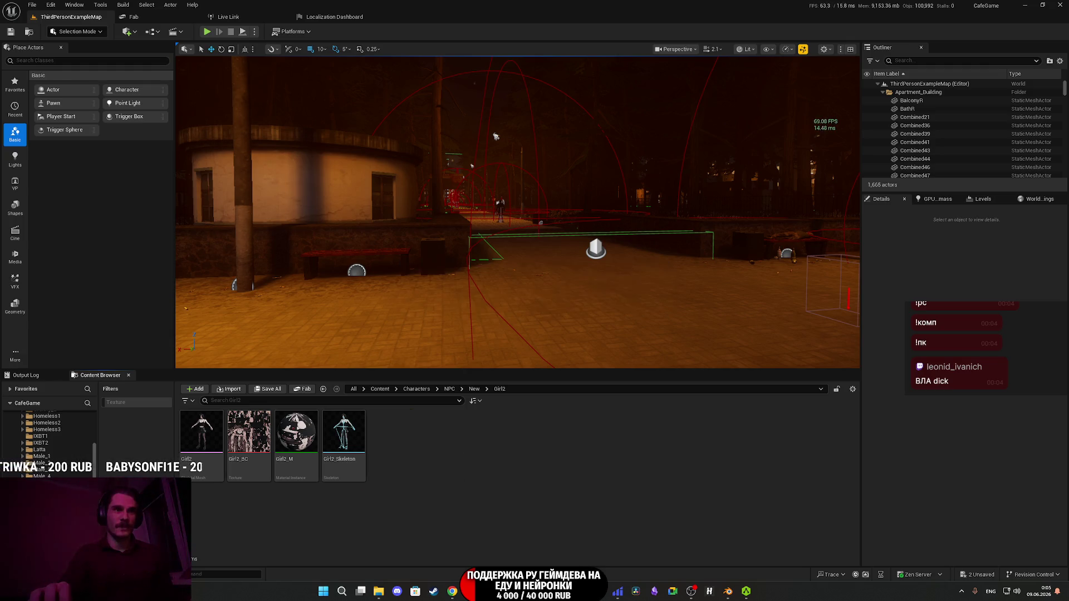
{"action": "double_click", "coordinate": [292, 439]}
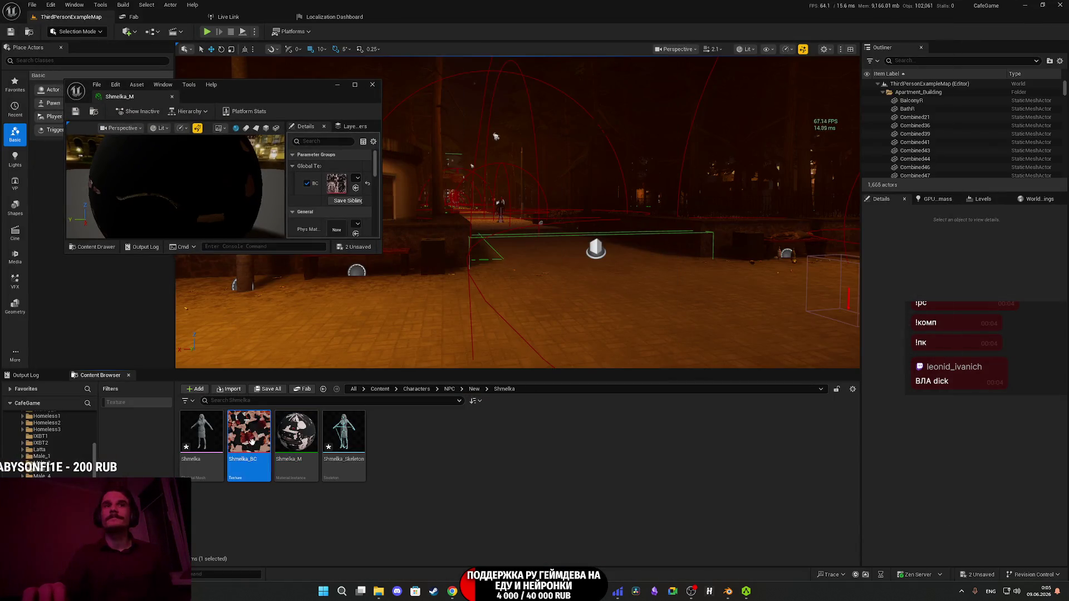
- Swap Shmelka_M's BC texture parameter from Girl2_BC to Shmelka_BC and save the material
{"action": "double_click", "coordinate": [298, 98]}
{"action": "left_click", "coordinate": [910, 108]}
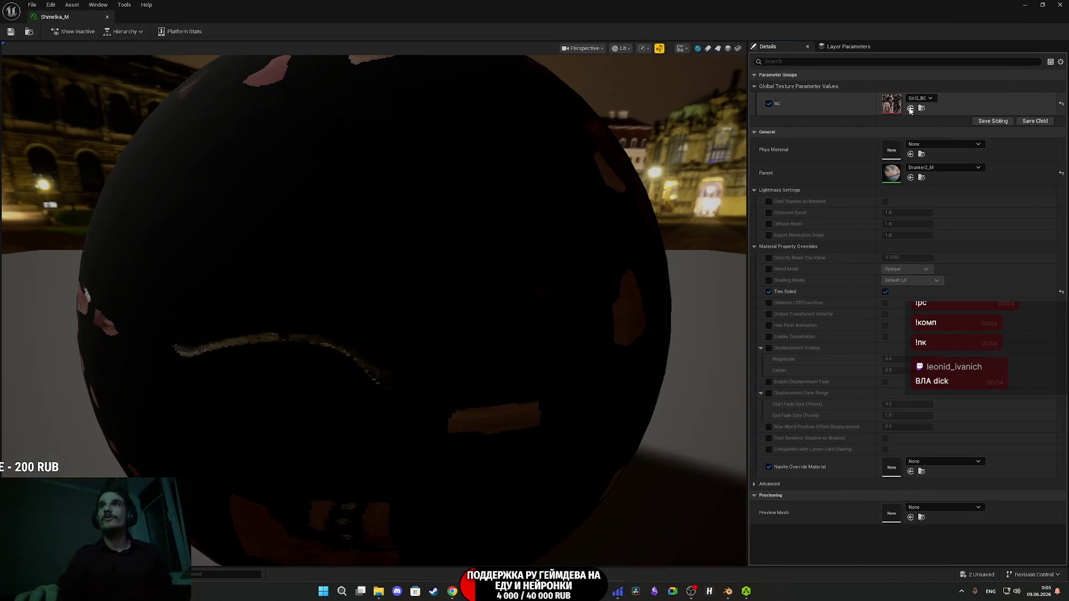
{"action": "key", "text": "ctrl+s"}
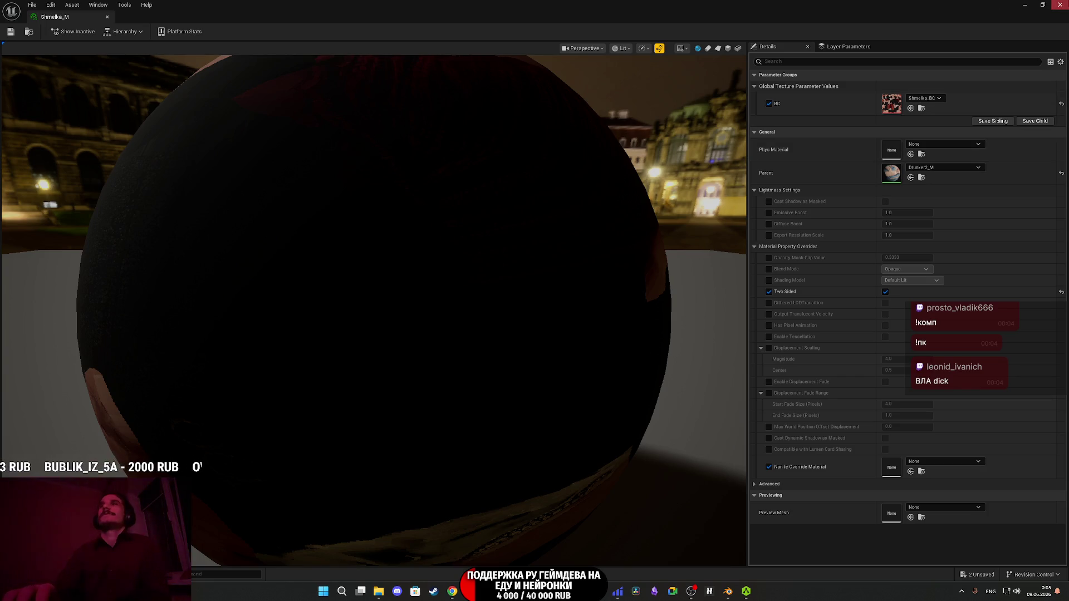
{"action": "left_click", "coordinate": [1060, 4]}
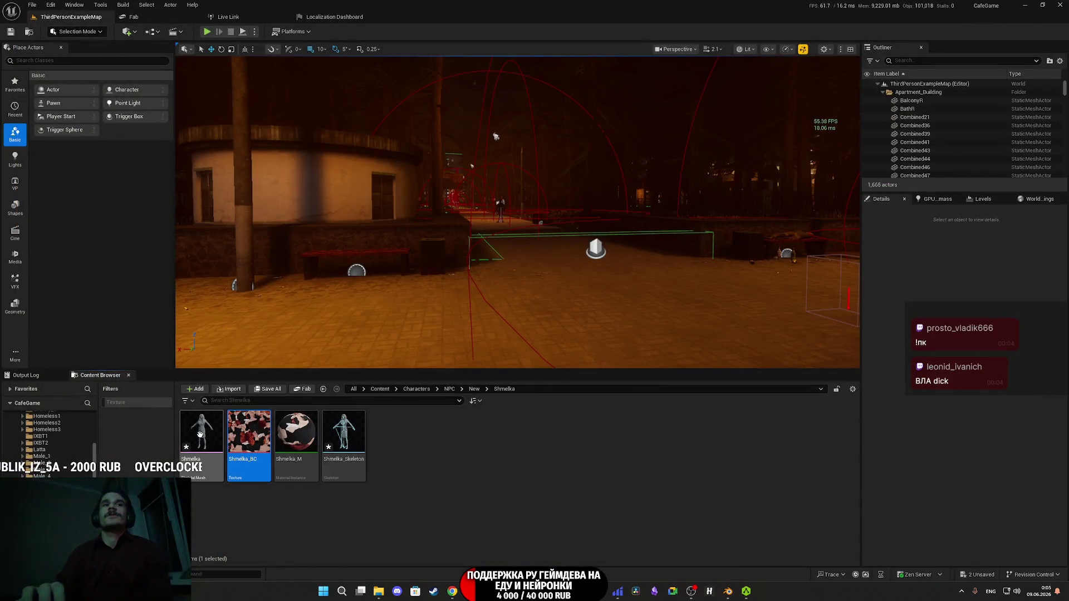
- Save the Shmelka skeletal mesh and inspect the textured red-haired character's face up close
{"action": "double_click", "coordinate": [201, 431]}
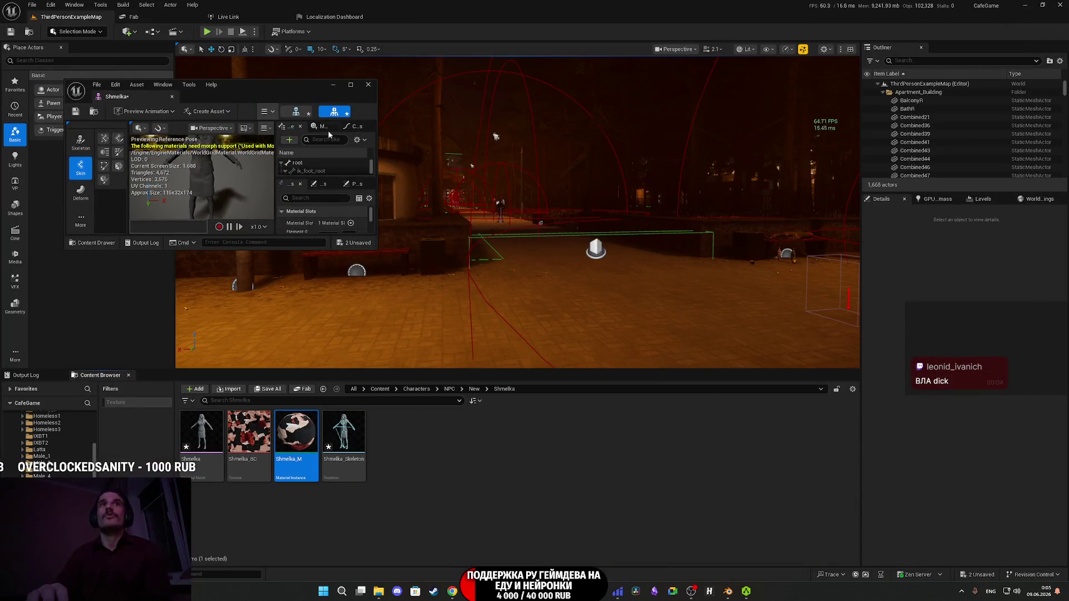
{"action": "double_click", "coordinate": [297, 95]}
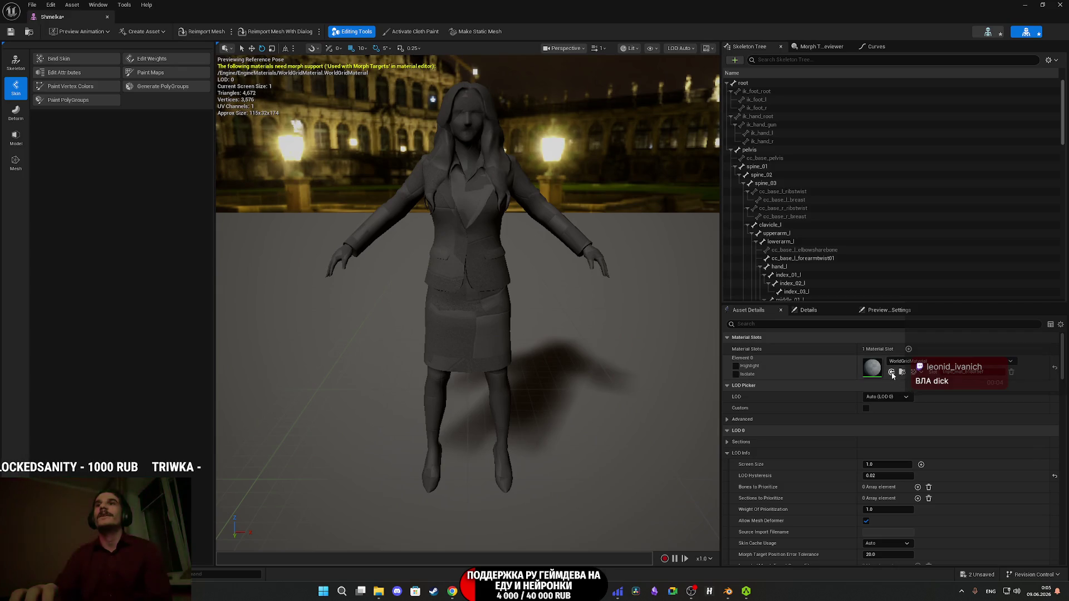
{"action": "left_click", "coordinate": [10, 31]}
{"action": "scroll", "coordinate": [498, 258], "scroll_direction": "up", "scroll_amount": 5}
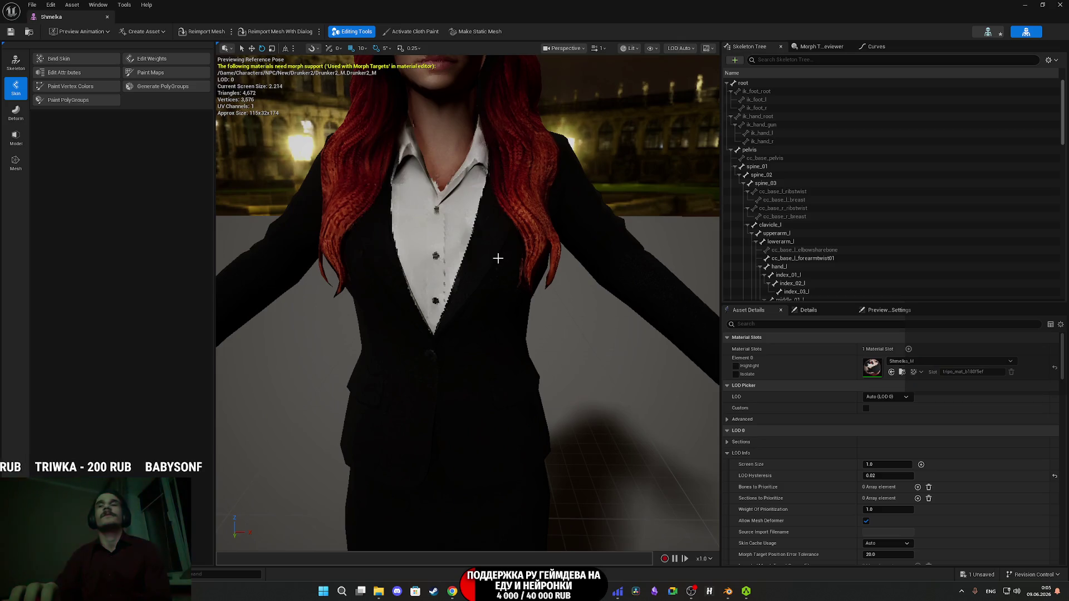
{"action": "scroll", "coordinate": [491, 246], "scroll_direction": "down", "scroll_amount": 3}
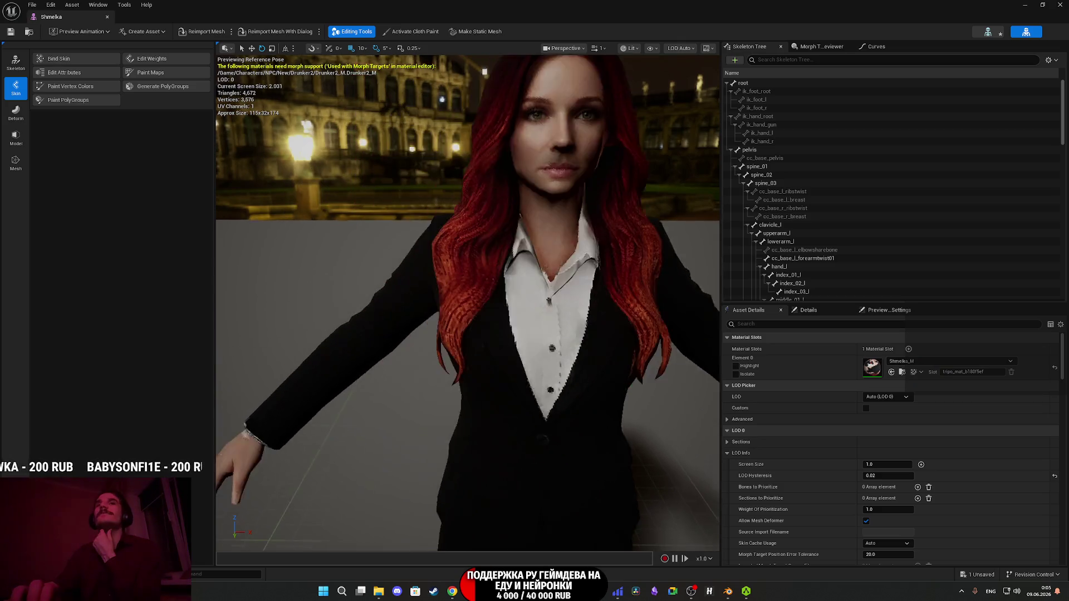
{"action": "scroll", "coordinate": [646, 244], "scroll_direction": "up", "scroll_amount": 3}
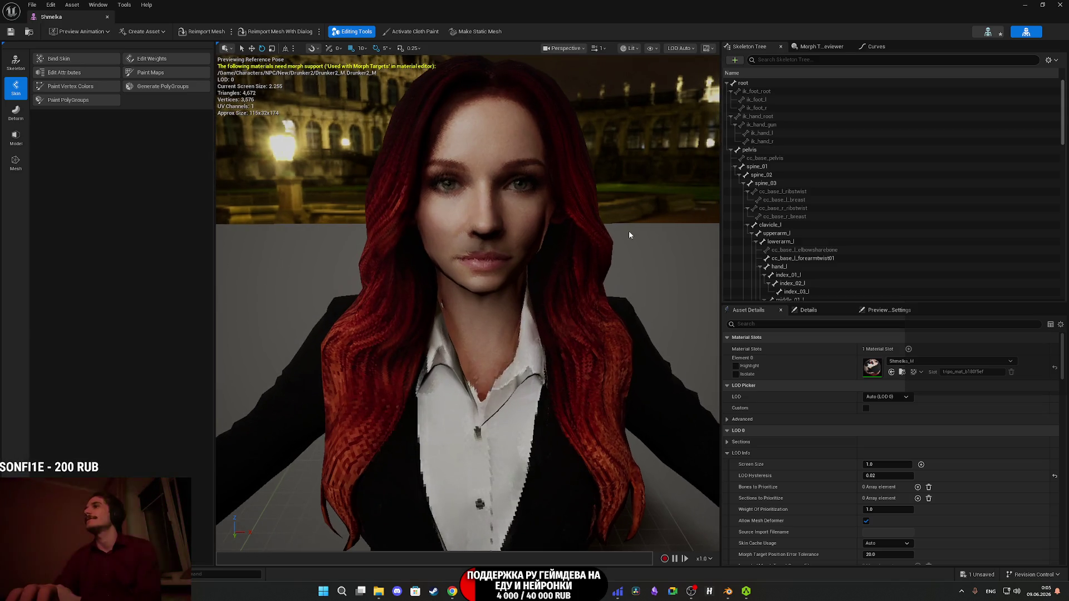
{"action": "scroll", "coordinate": [640, 237], "scroll_direction": "up", "scroll_amount": 2}
{"action": "left_click_drag", "start_coordinate": [646, 245], "coordinate": [652, 249]}
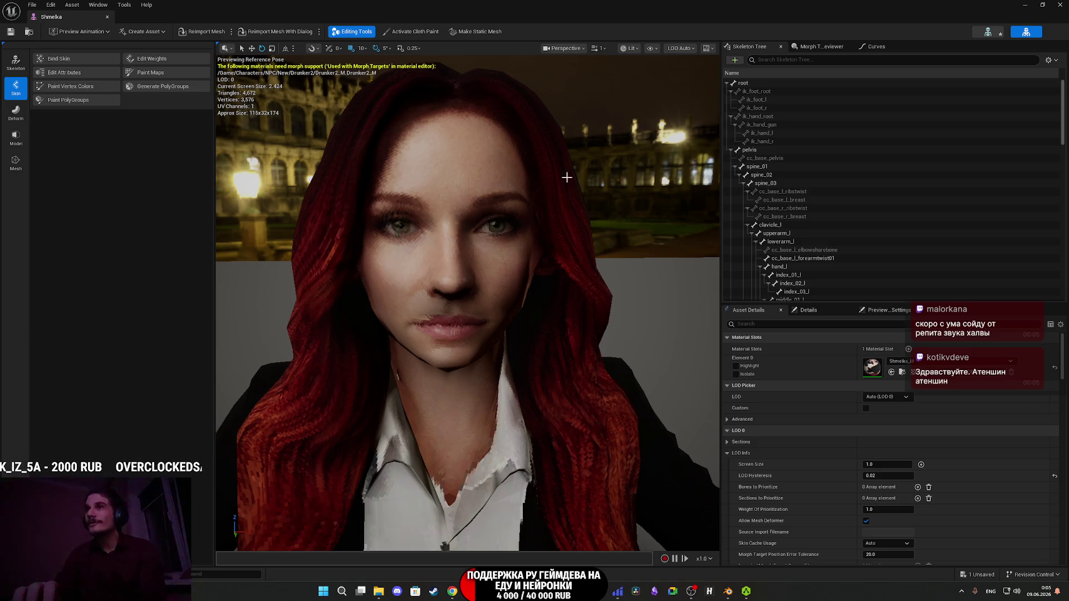
{"action": "left_click", "coordinate": [1055, 3]}
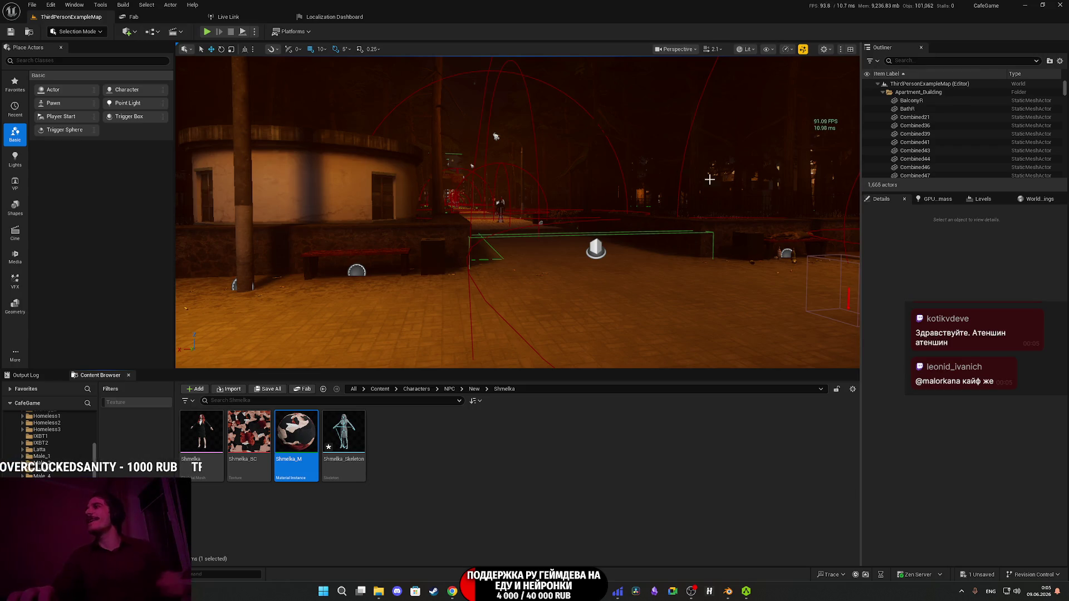
- Save all content including the Shmelka skeleton, then browse to Content > Custom_Variables > NPC
{"action": "left_click", "coordinate": [269, 389]}
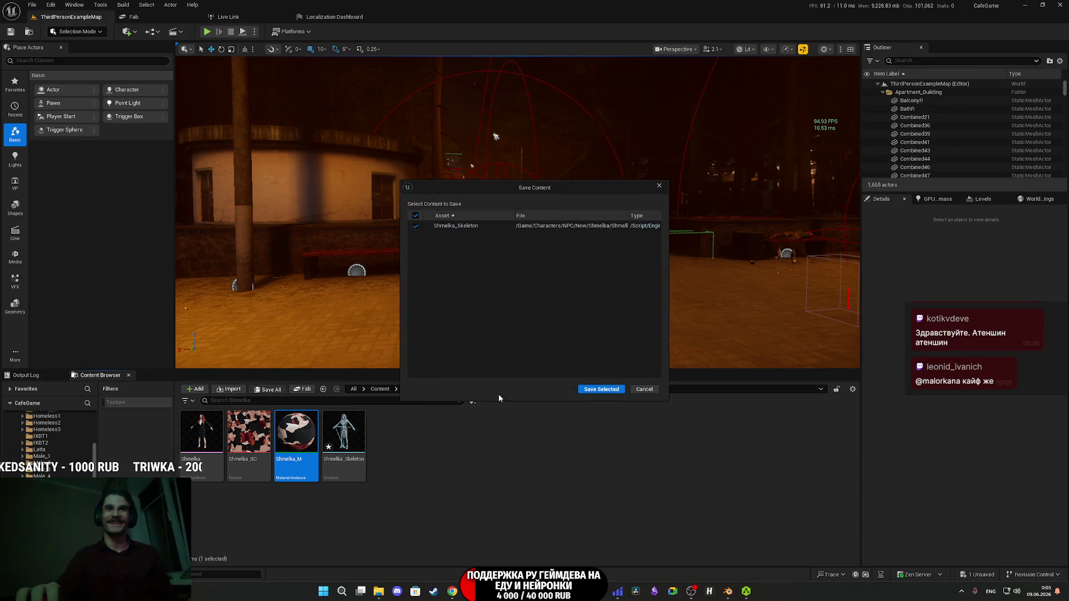
{"action": "left_click", "coordinate": [603, 390]}
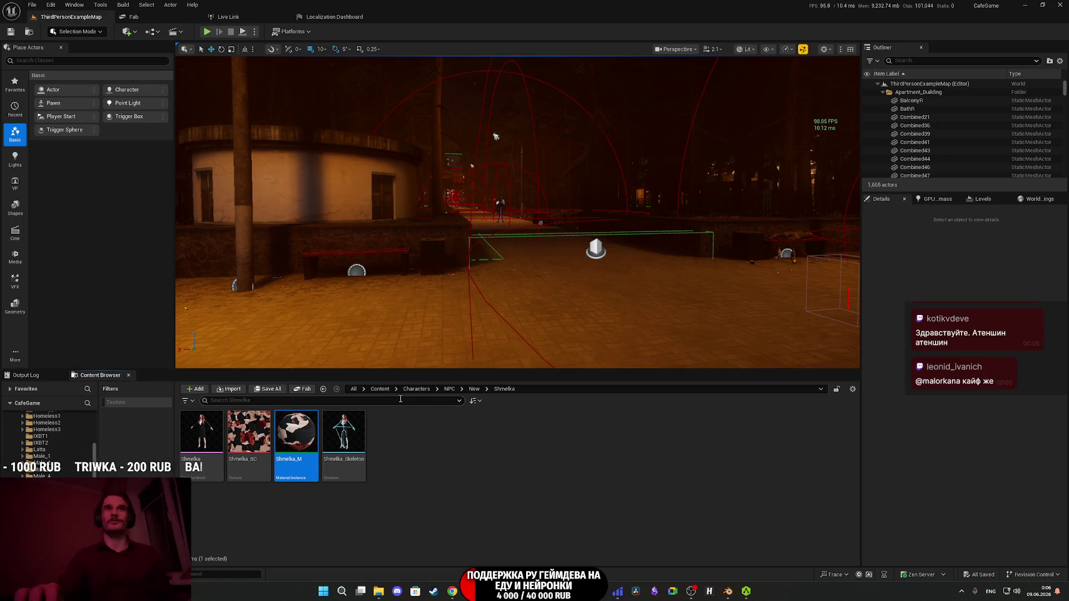
{"action": "left_click", "coordinate": [380, 390]}
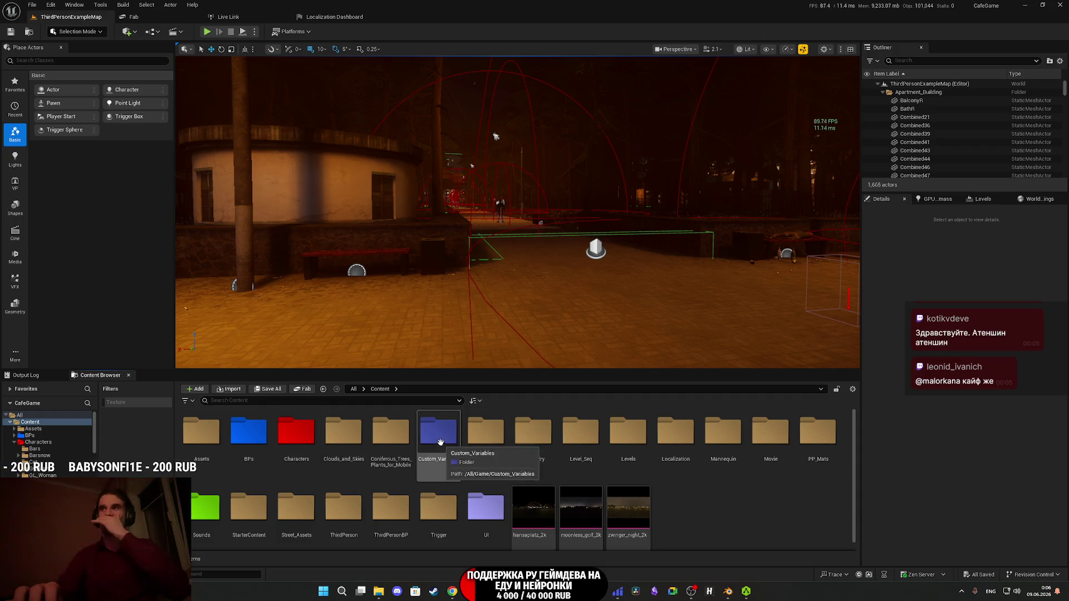
{"action": "double_click", "coordinate": [294, 440]}
{"action": "left_click", "coordinate": [380, 389]}
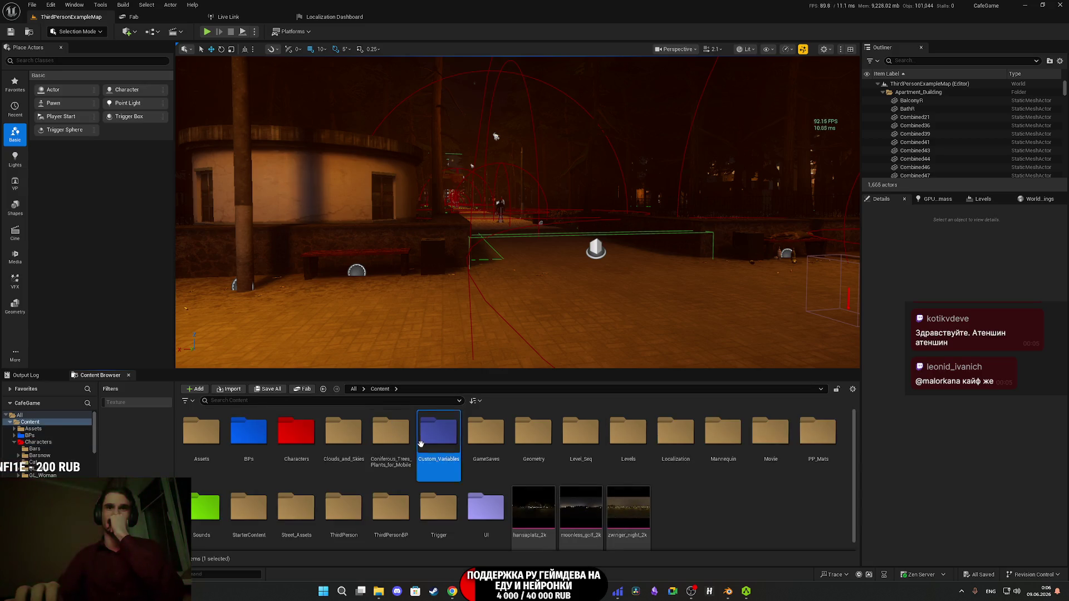
{"action": "double_click", "coordinate": [438, 435]}
{"action": "double_click", "coordinate": [305, 451]}
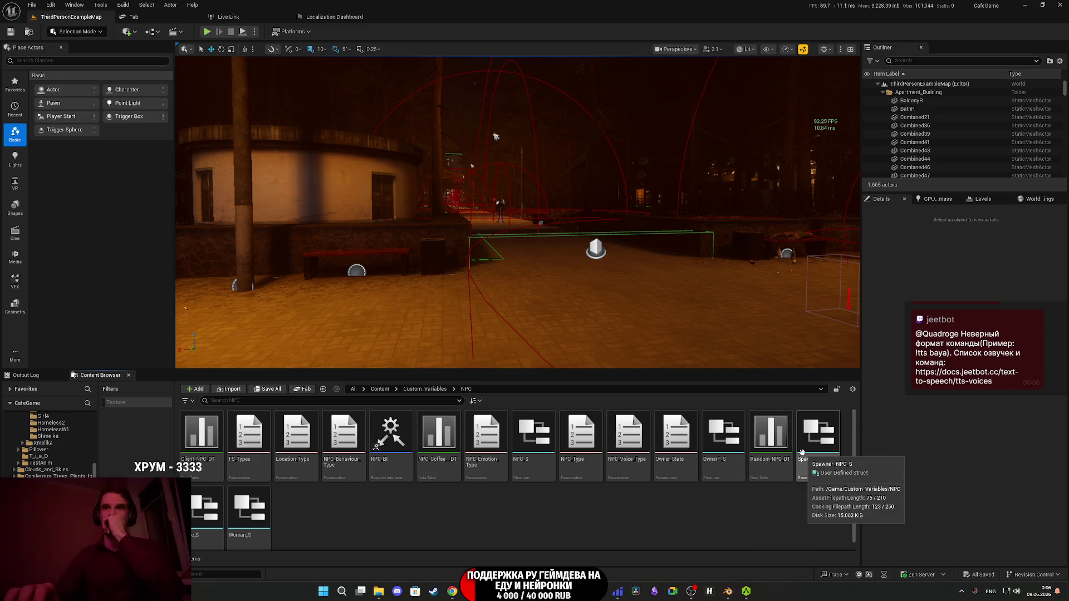
- Step through Random_NPC_DT's 22 rows, checking each one's type, emotion, mesh and voice
{"action": "double_click", "coordinate": [767, 446]}
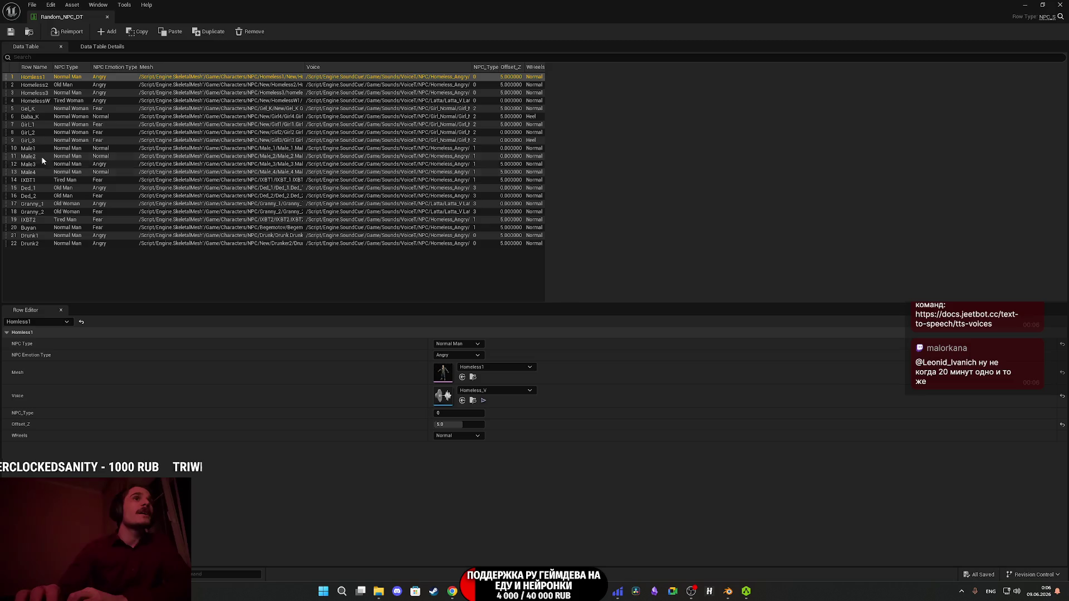
{"action": "left_click", "coordinate": [32, 110]}
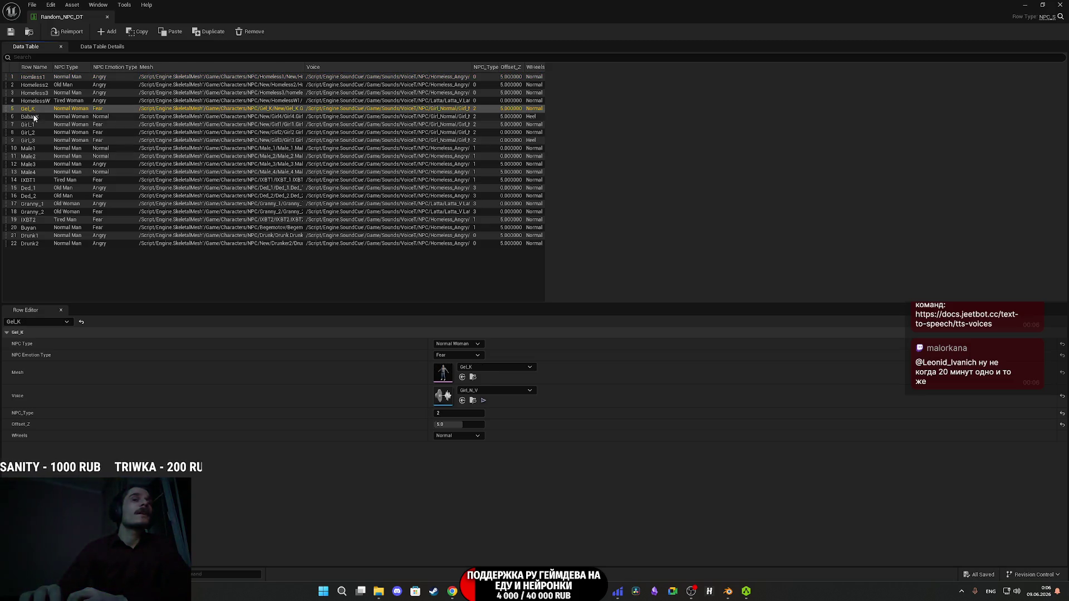
{"action": "key", "text": "Down"}
{"action": "key", "text": "Down"}
{"action": "key", "text": "Down"}
{"action": "key", "text": "Up"}
{"action": "key", "text": "Up"}
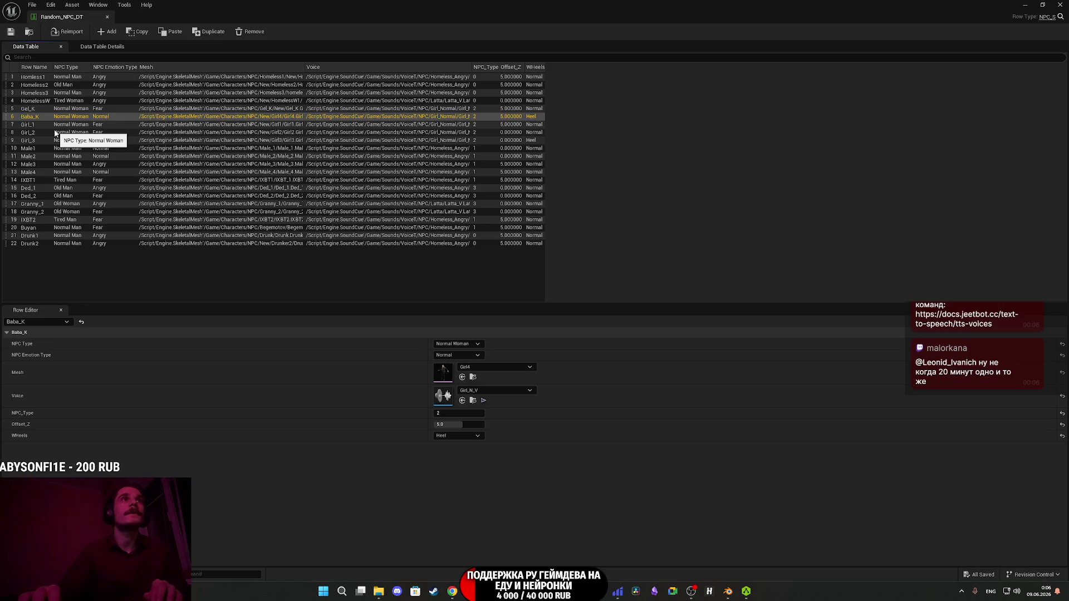
{"action": "key", "text": "Down"}
{"action": "key", "text": "Down"}
{"action": "key", "text": "Down"}
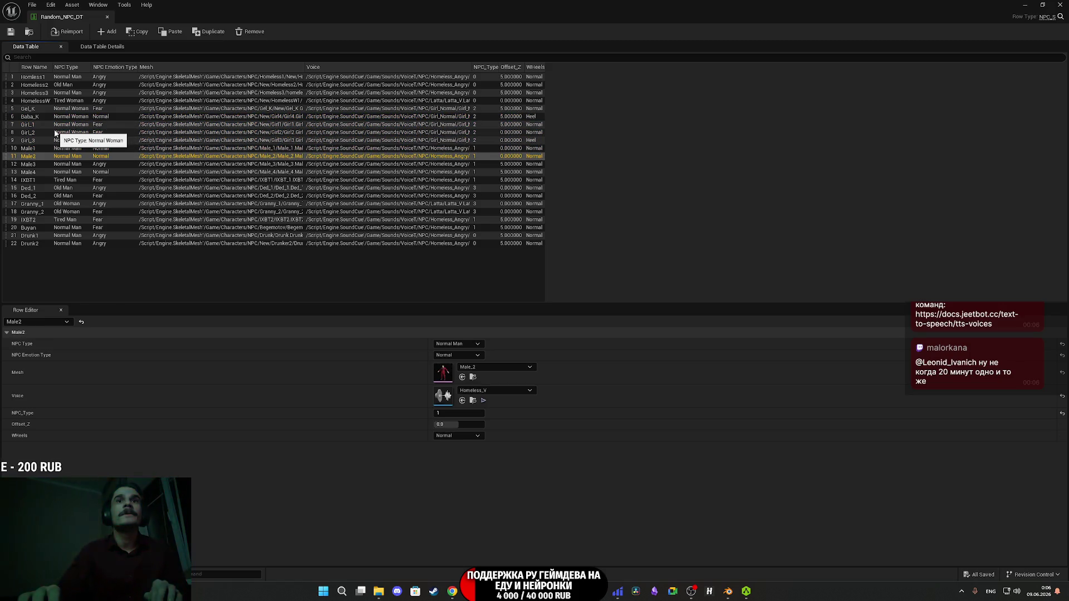
{"action": "key", "text": "Down"}
{"action": "key", "text": "Down"}
{"action": "key", "text": "Down"}
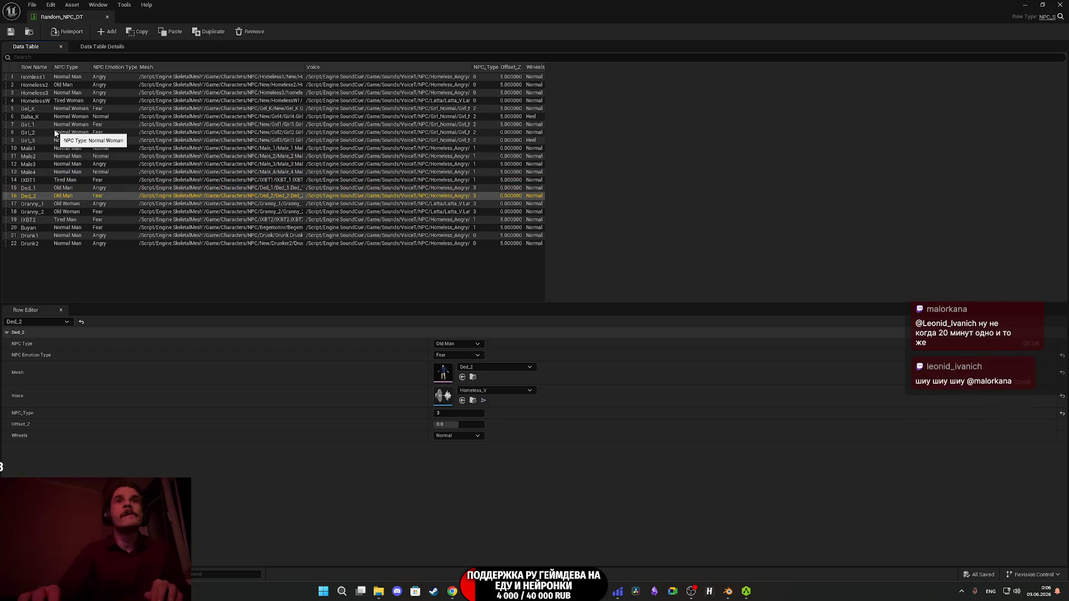
{"action": "key", "text": "Down"}
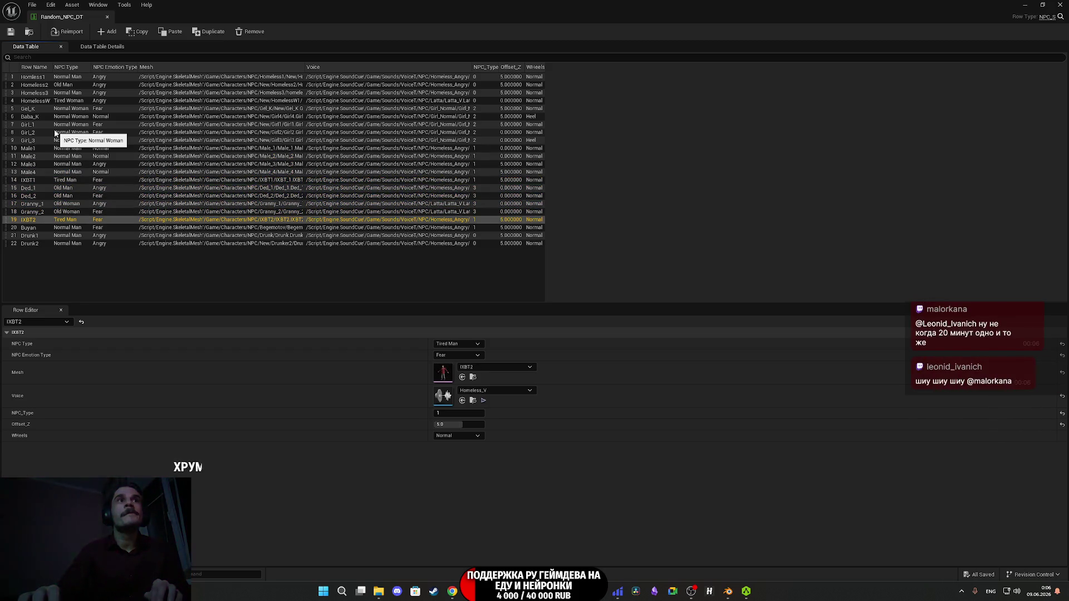
{"action": "key", "text": "Down"}
{"action": "key", "text": "Down"}
{"action": "key", "text": "Down"}
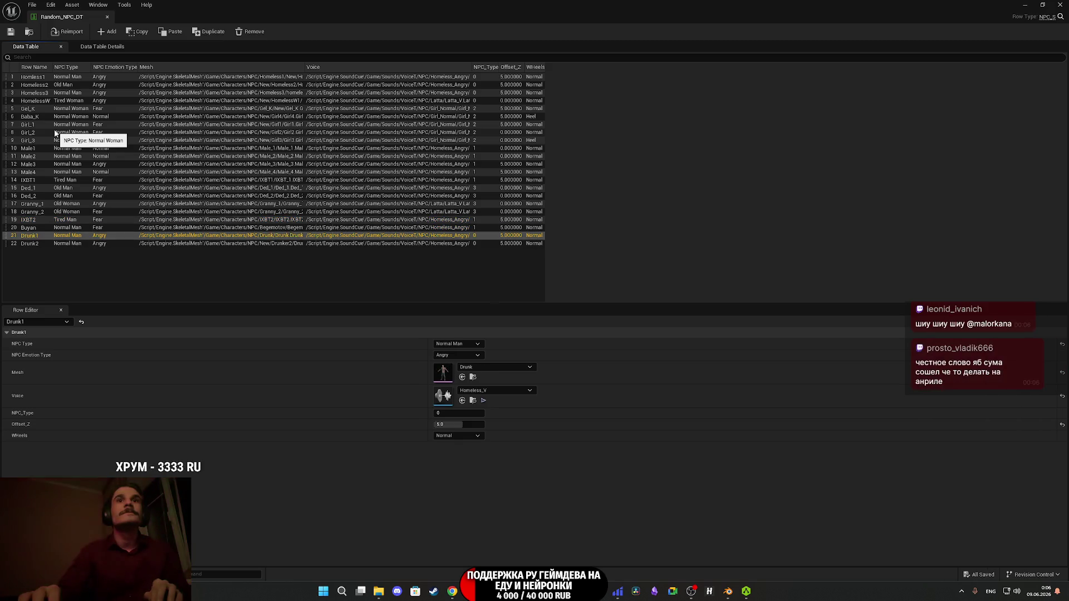
{"action": "key", "text": "Up"}
{"action": "key", "text": "Up"}
{"action": "key", "text": "Up"}
{"action": "key", "text": "Up"}
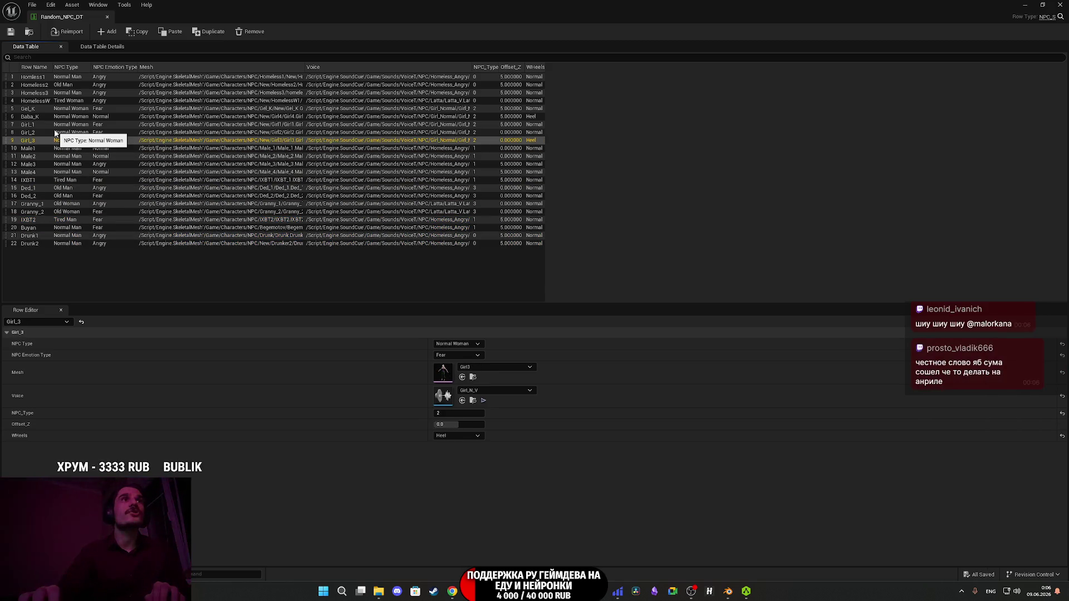
{"action": "key", "text": "Up"}
{"action": "key", "text": "Up"}
{"action": "key", "text": "Up"}
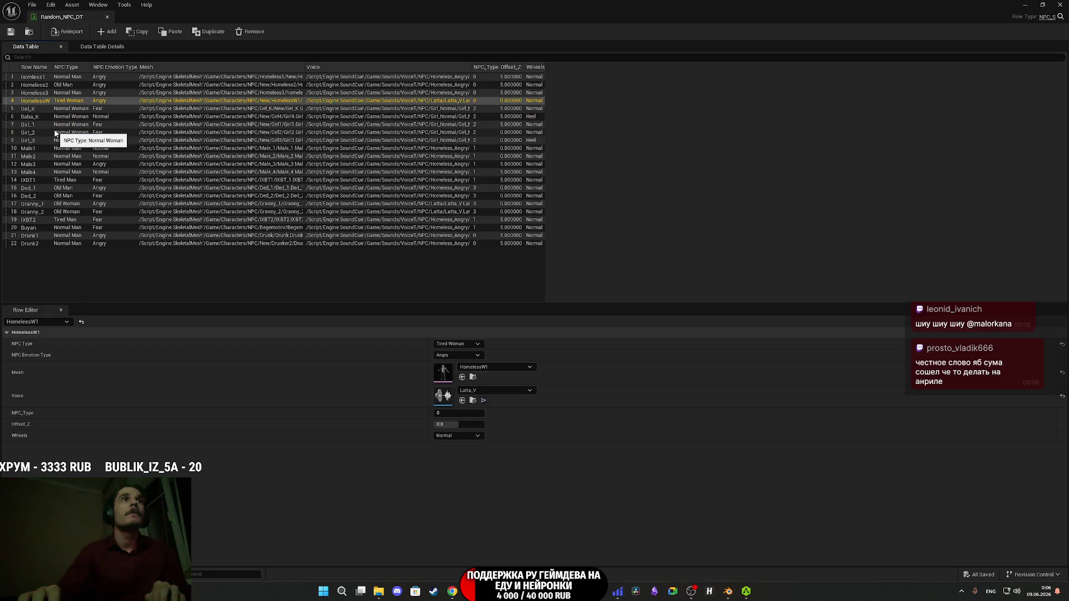
{"action": "key", "text": "Up"}
{"action": "key", "text": "Up"}
{"action": "key", "text": "Down"}
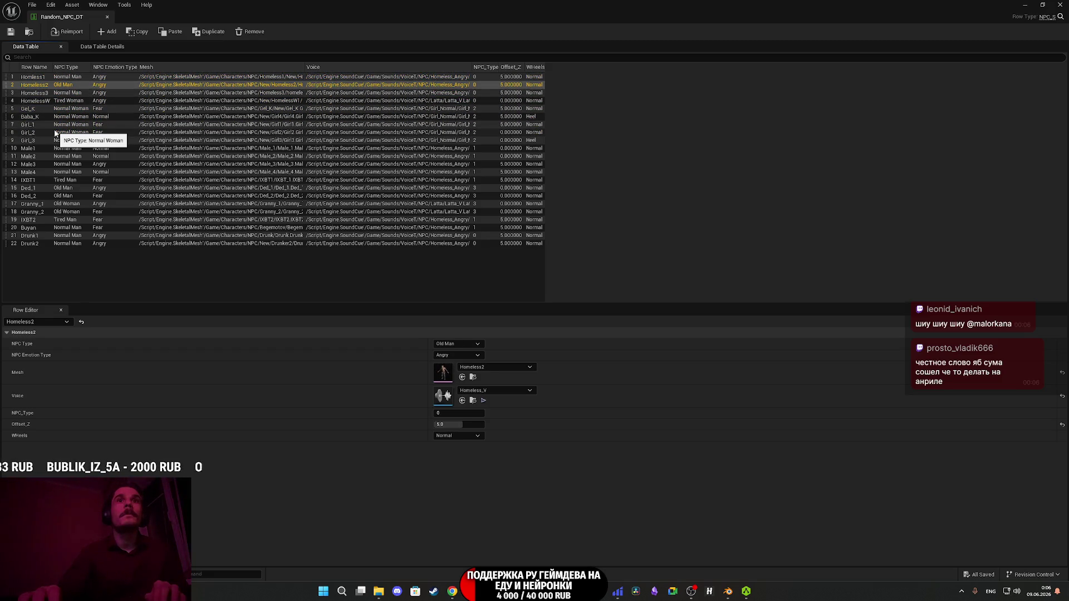
{"action": "key", "text": "Up"}
{"action": "key", "text": "Down"}
{"action": "key", "text": "Down"}
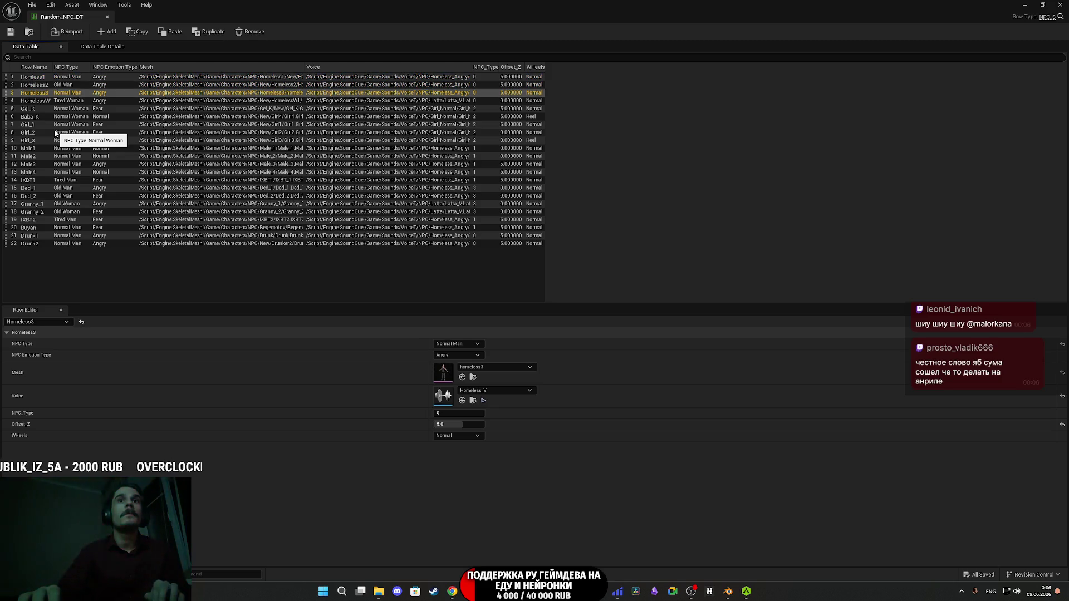
{"action": "key", "text": "Down"}
{"action": "key", "text": "Down"}
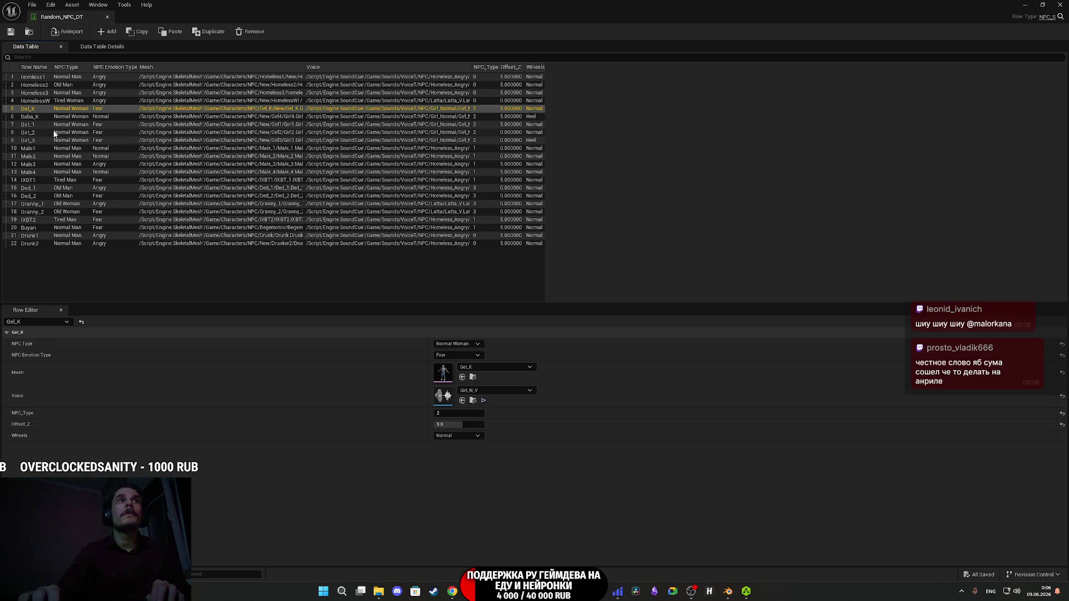
{"action": "key", "text": "Down"}
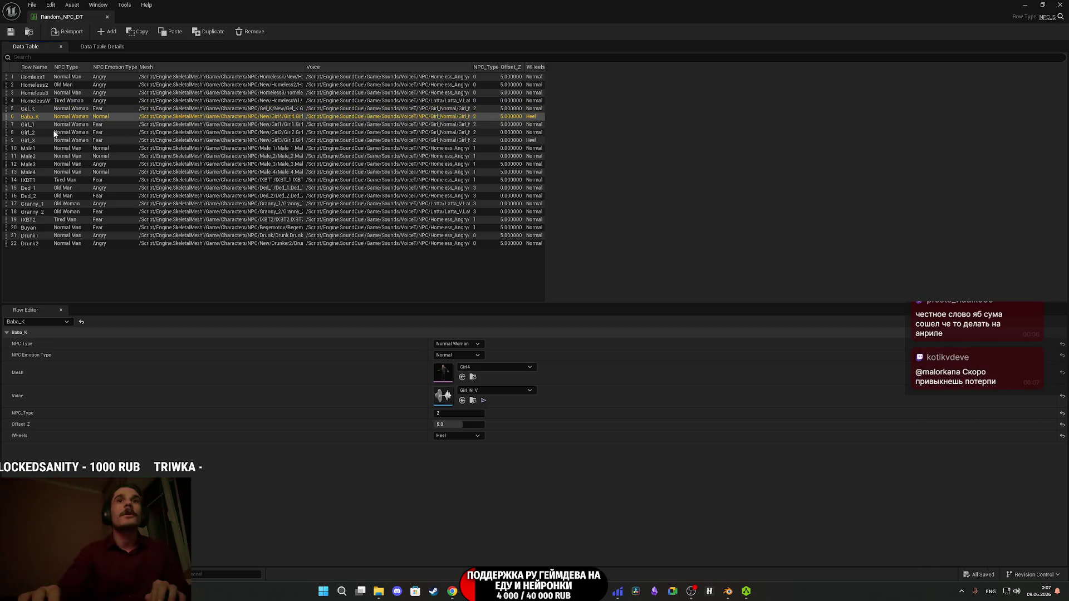
{"action": "double_click", "coordinate": [444, 373]}
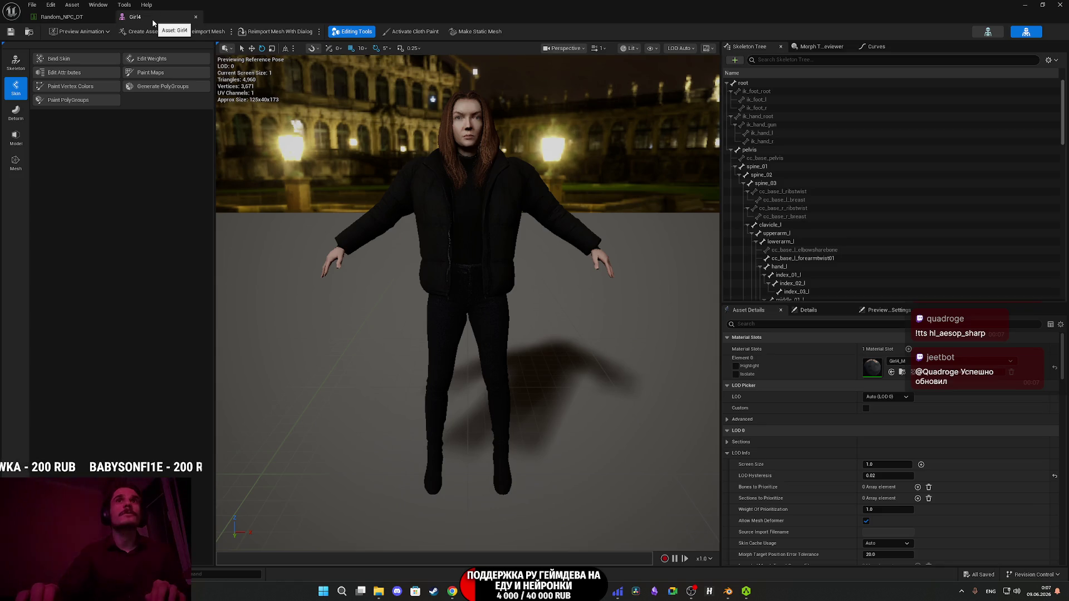
{"action": "middle_click", "coordinate": [154, 22]}
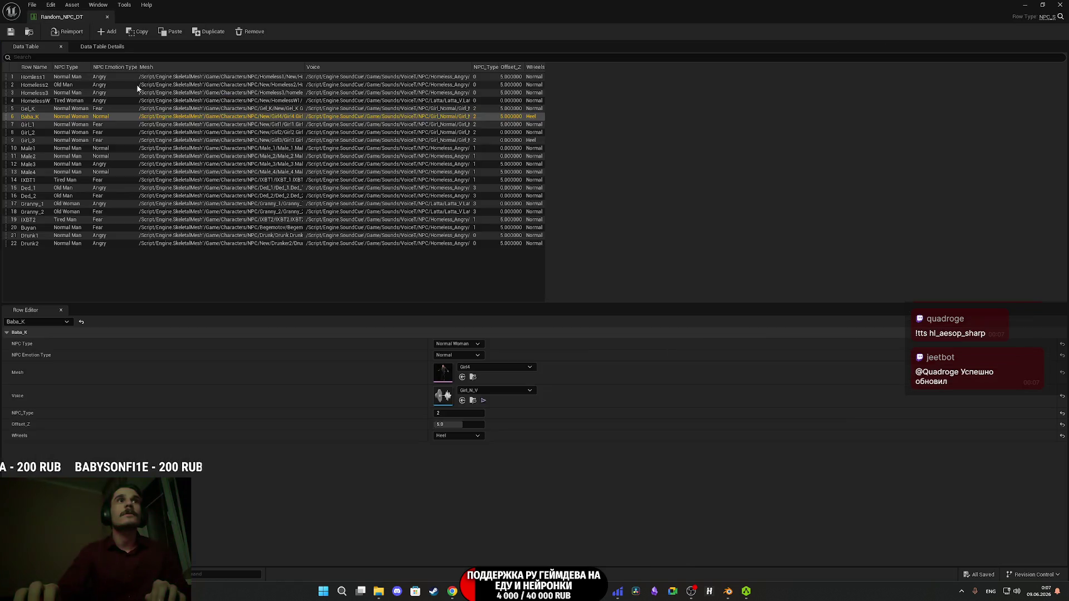
{"action": "left_click", "coordinate": [32, 124]}
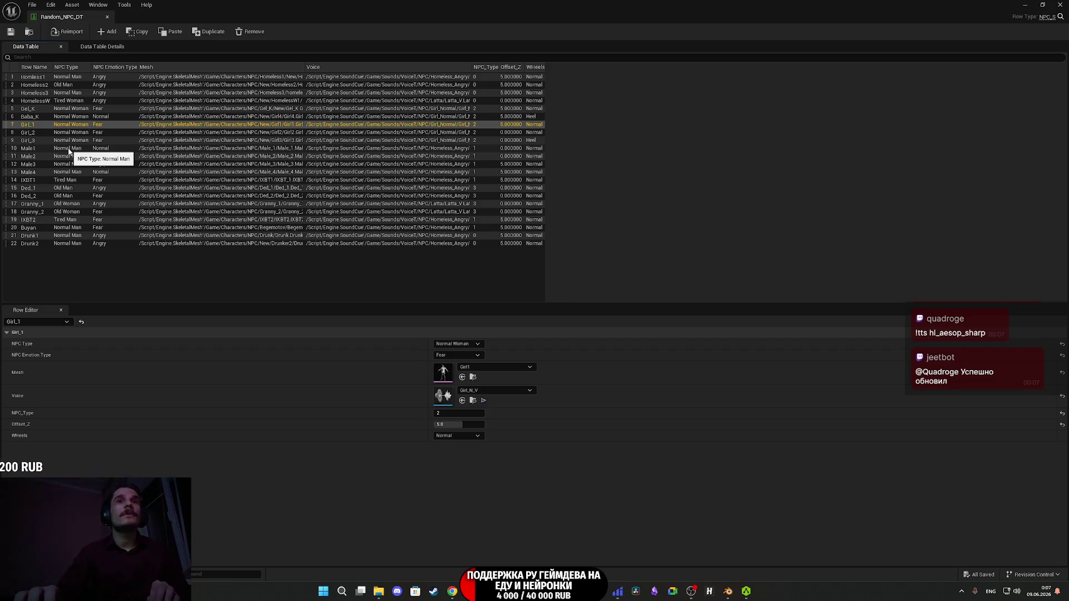
{"action": "key", "text": "Down"}
{"action": "key", "text": "Down"}
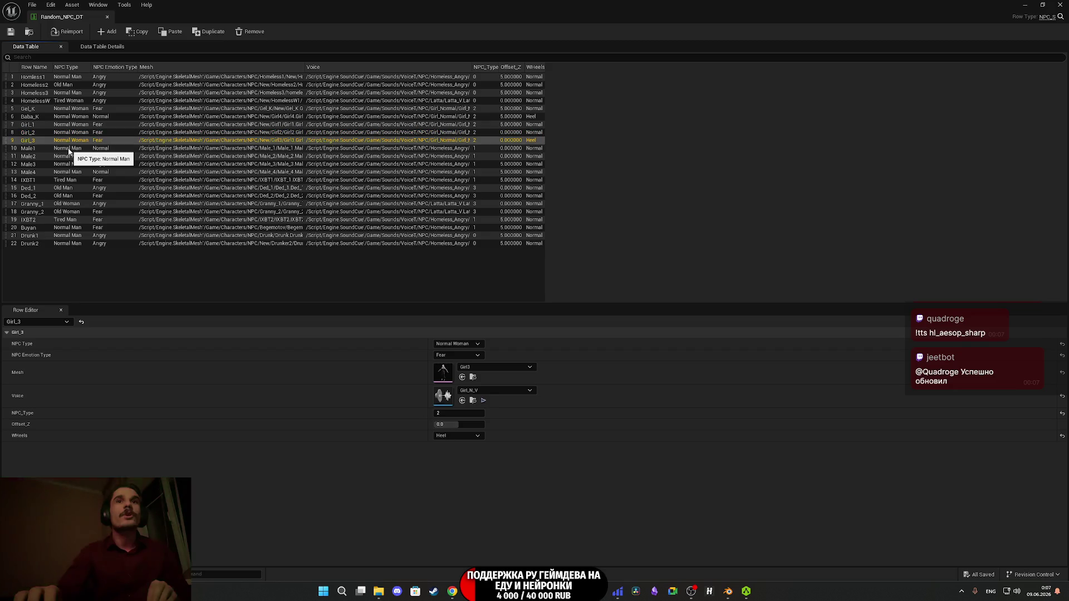
{"action": "key", "text": "Down"}
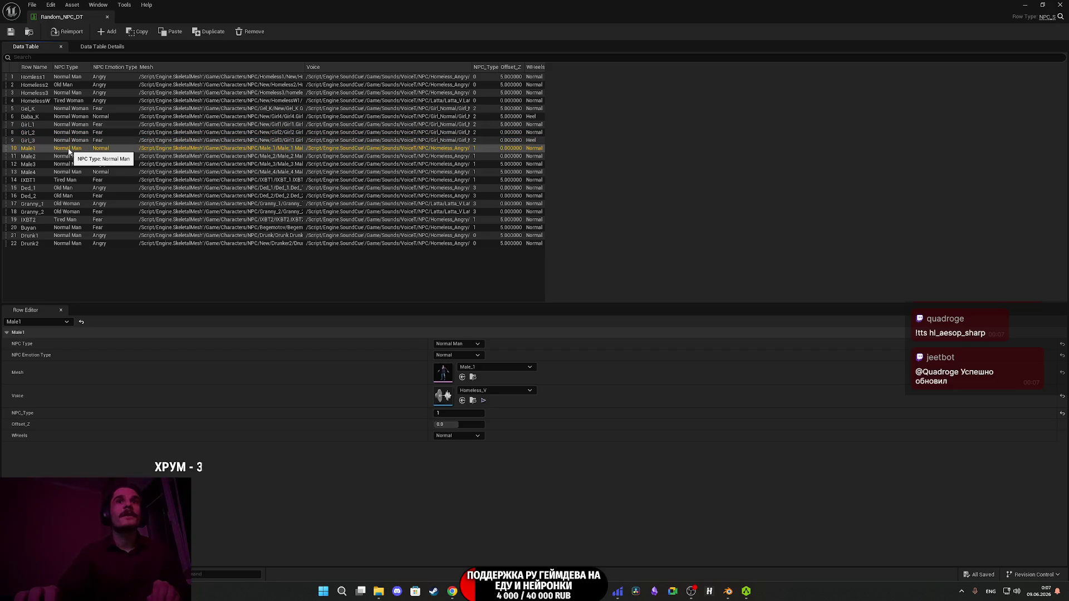
{"action": "key", "text": "Down"}
{"action": "key", "text": "Down"}
{"action": "key", "text": "Down"}
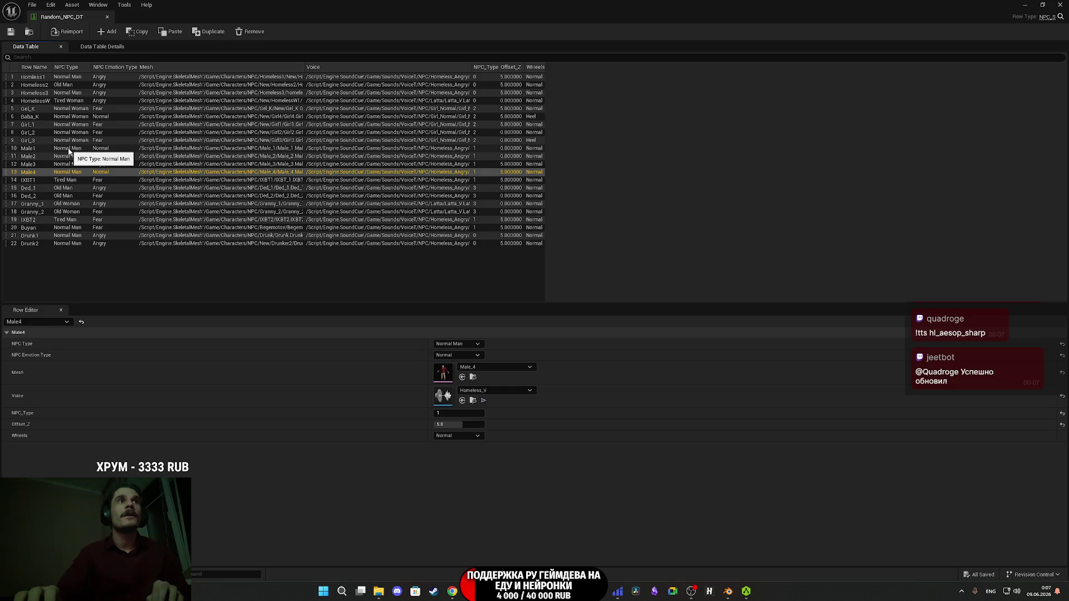
{"action": "key", "text": "Down"}
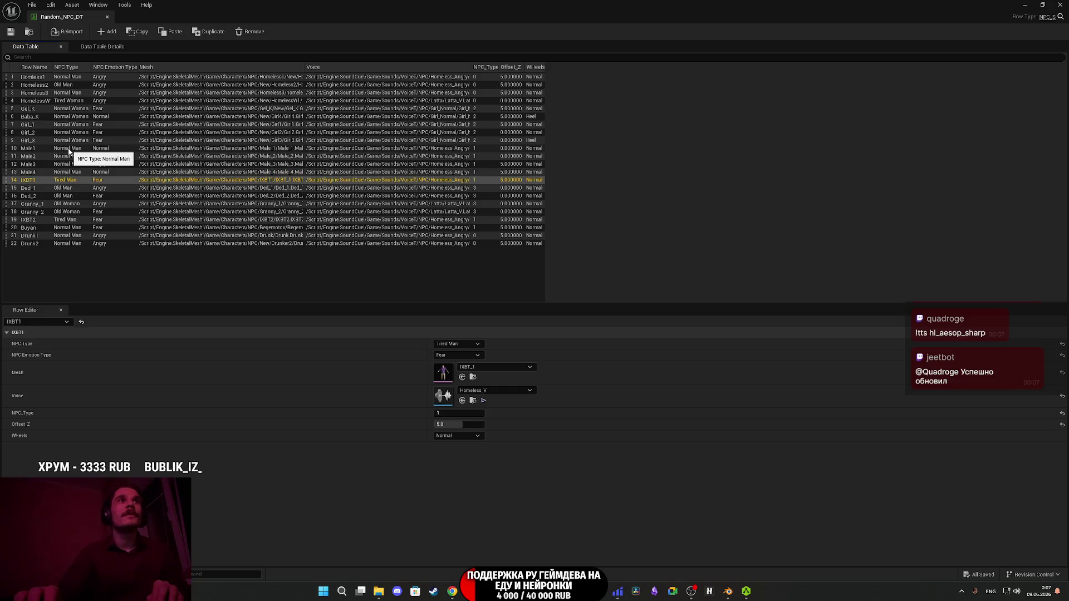
{"action": "key", "text": "Down"}
{"action": "key", "text": "Down"}
{"action": "key", "text": "Down"}
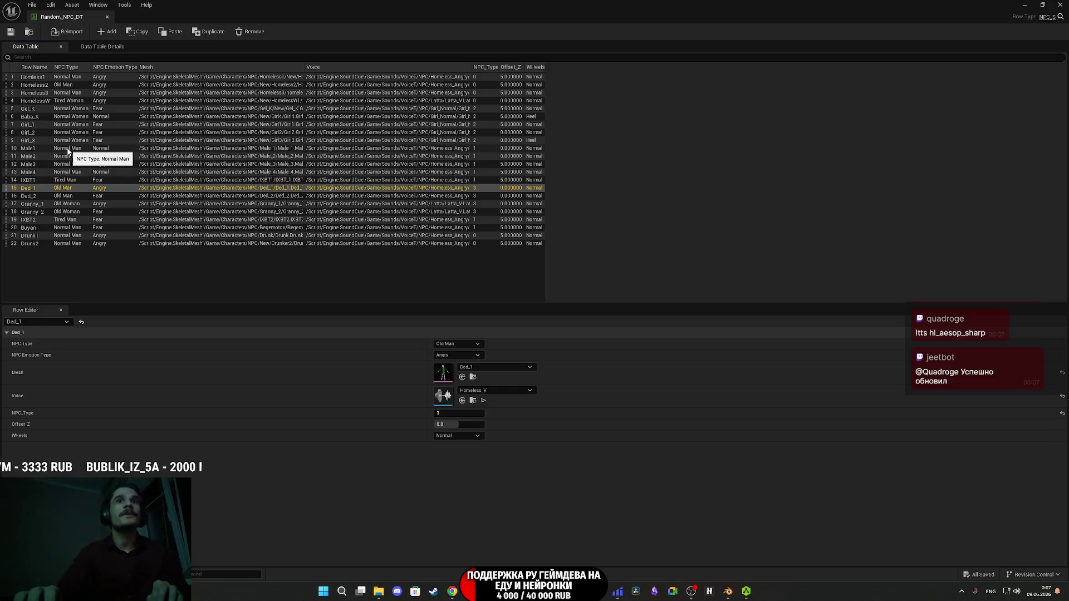
{"action": "key", "text": "Down"}
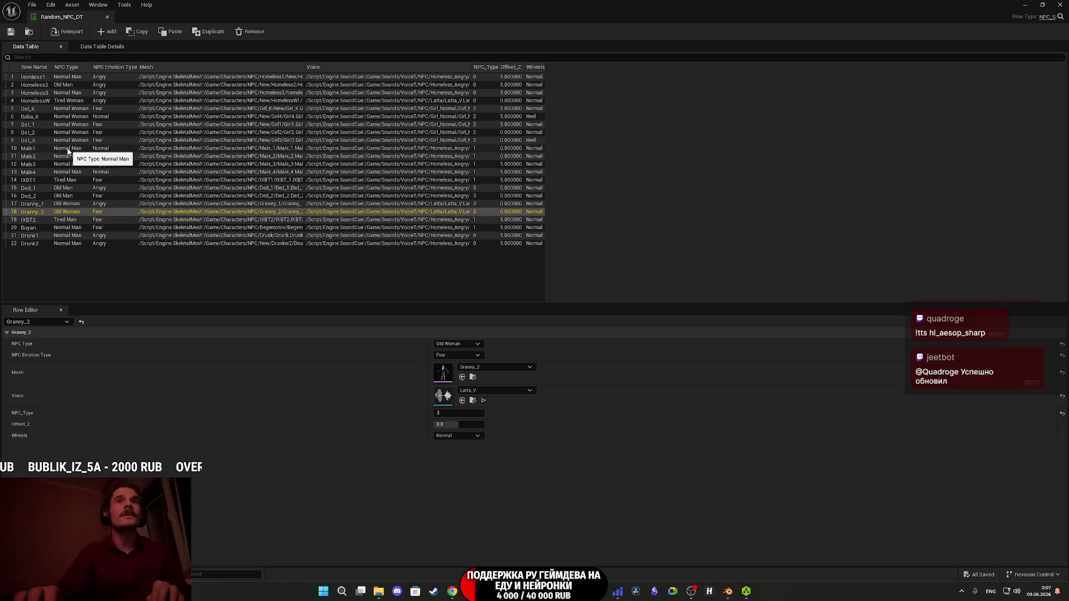
{"action": "key", "text": "Down"}
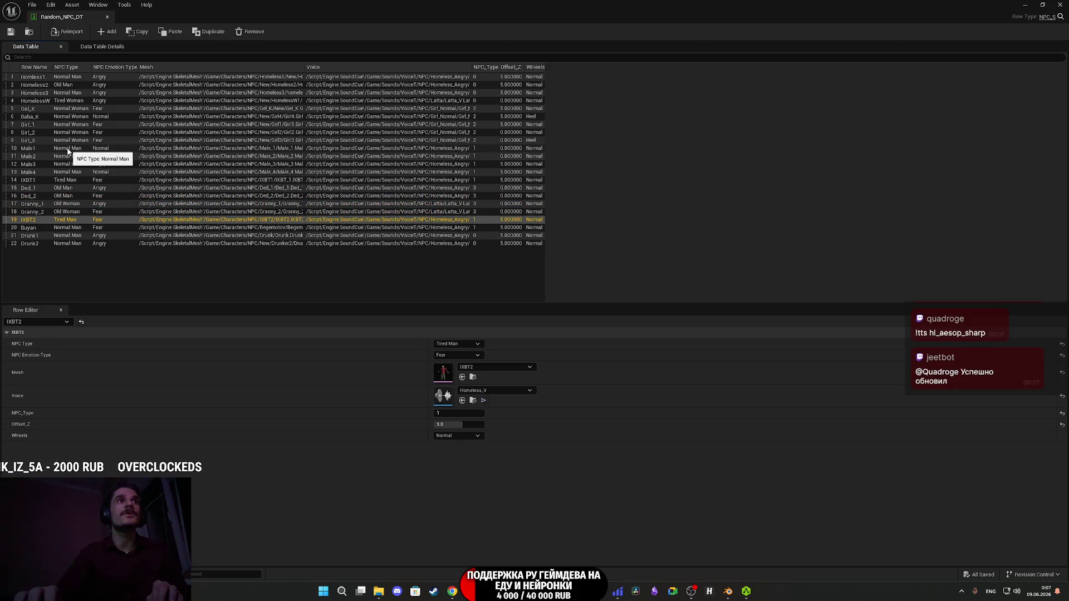
{"action": "key", "text": "Down"}
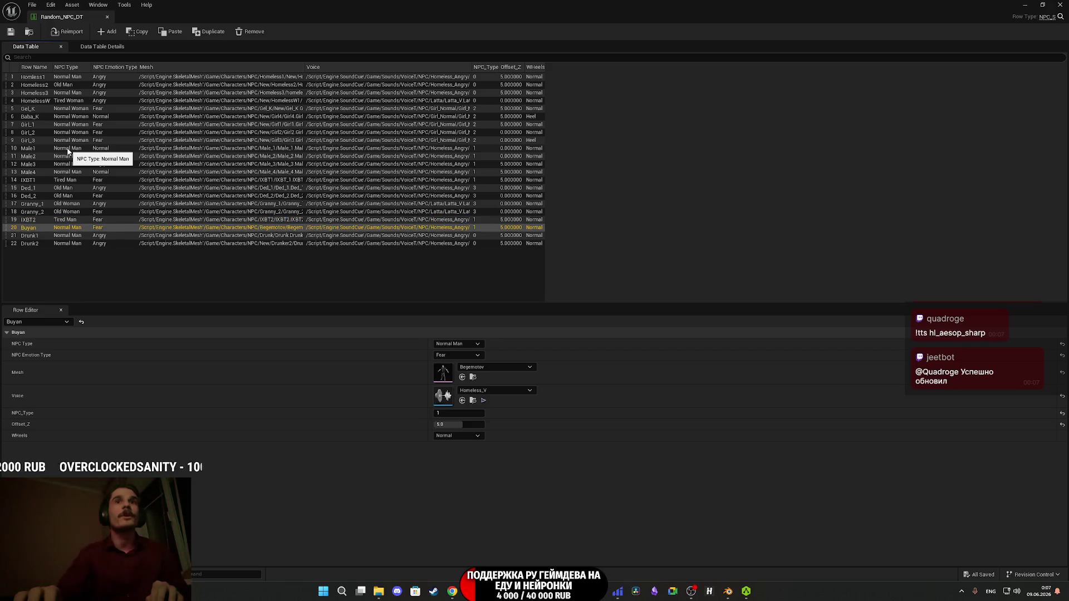
{"action": "key", "text": "Down"}
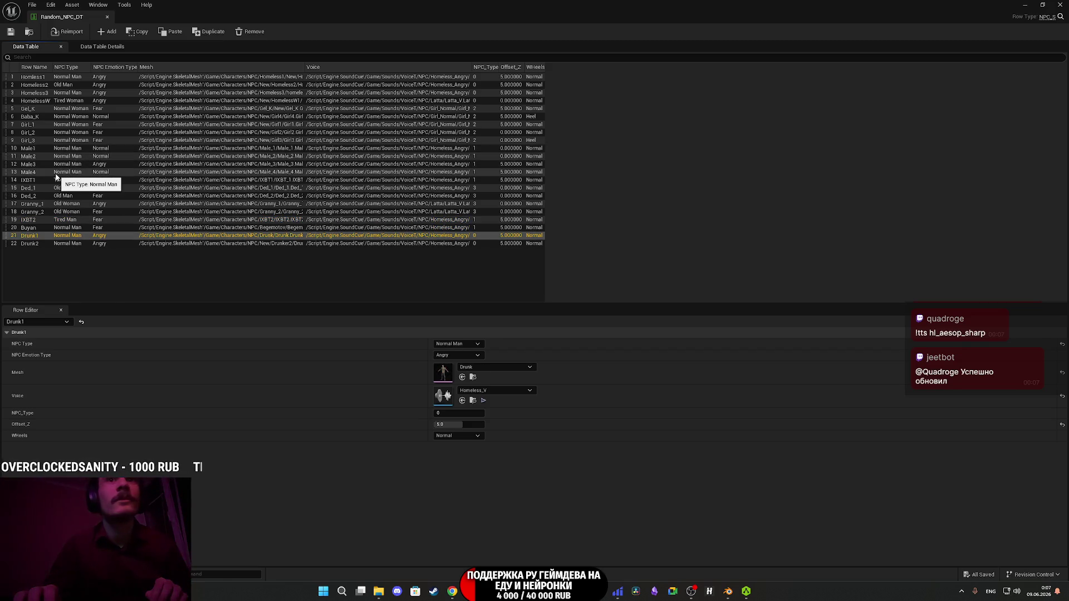
{"action": "key", "text": "Down"}
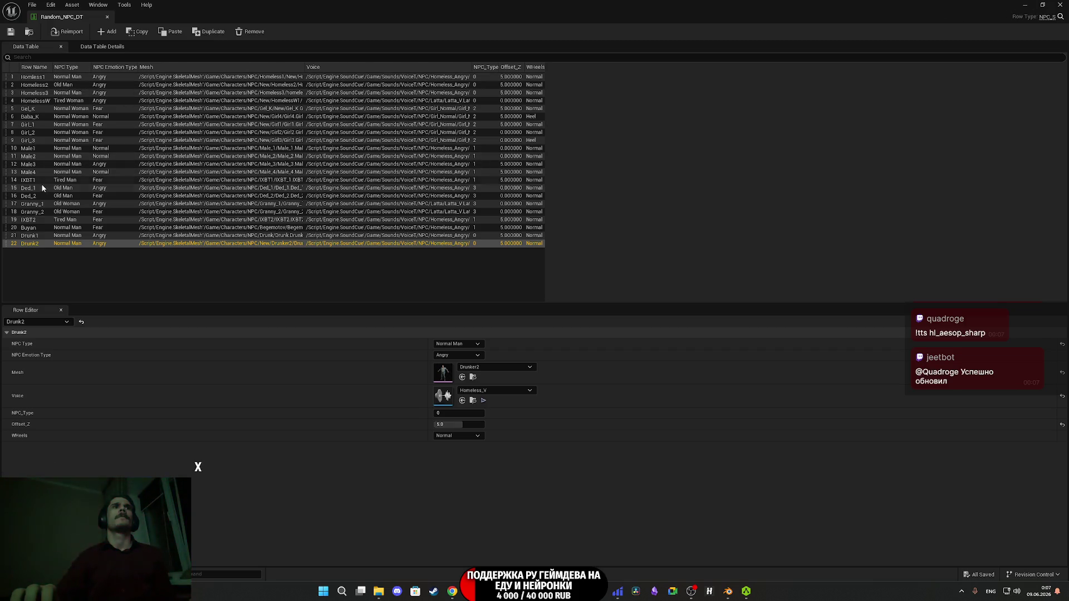
{"action": "left_click", "coordinate": [31, 117]}
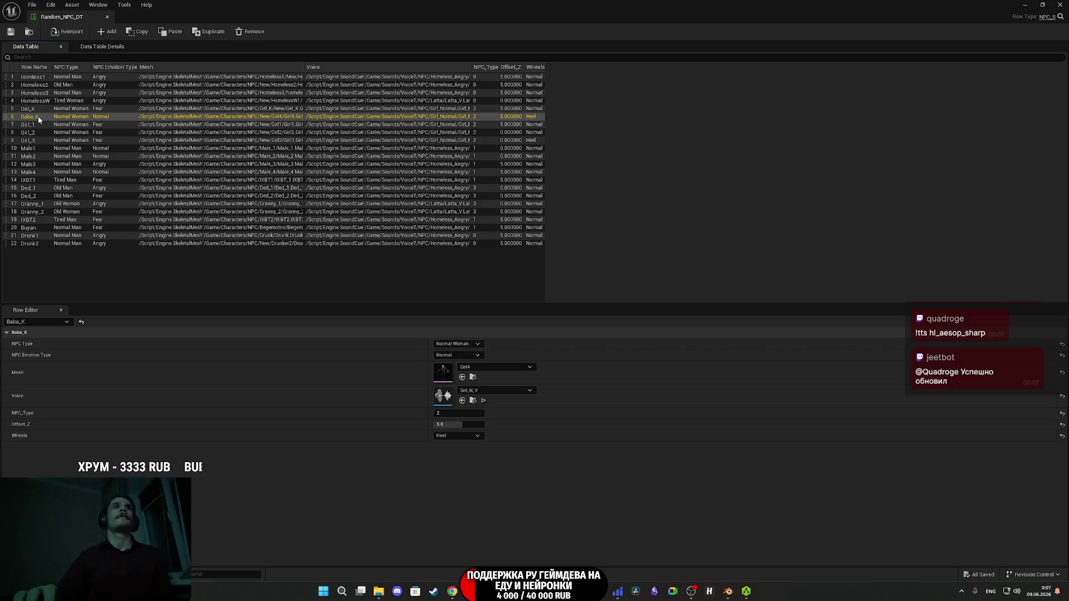
{"action": "right_click", "coordinate": [38, 115]}
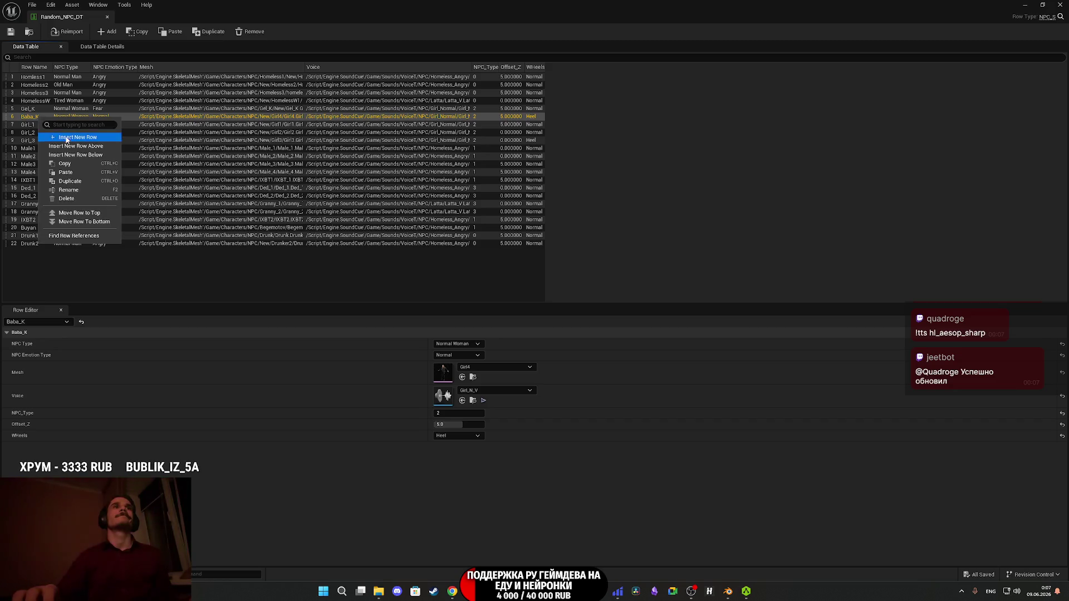
{"action": "left_click", "coordinate": [157, 116]}
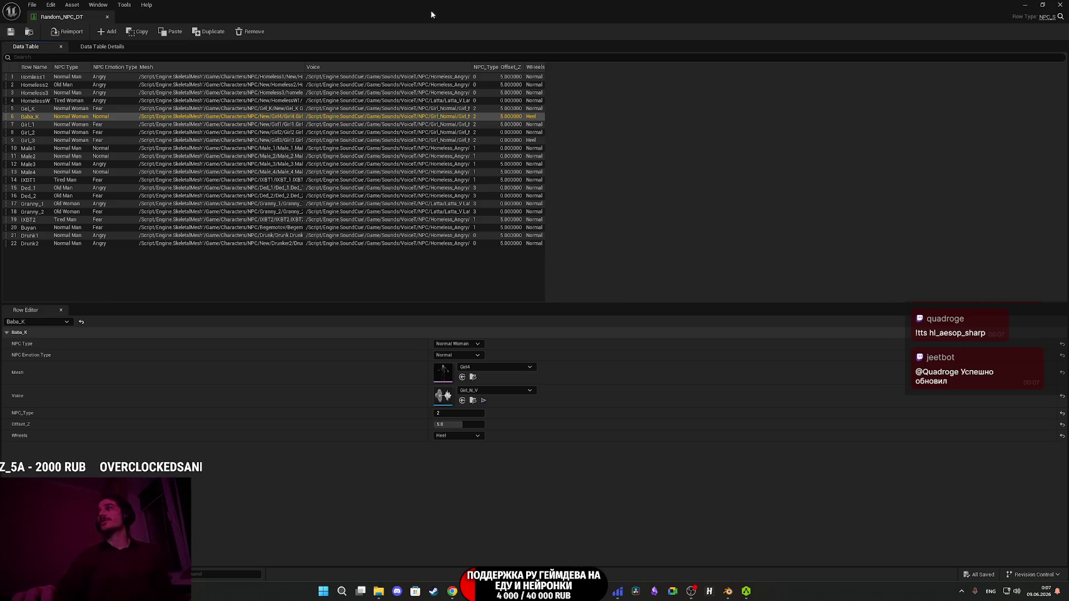
- Close Random_NPC_DT and open the Client_NPC_DT data table
{"action": "left_click", "coordinate": [1060, 4]}
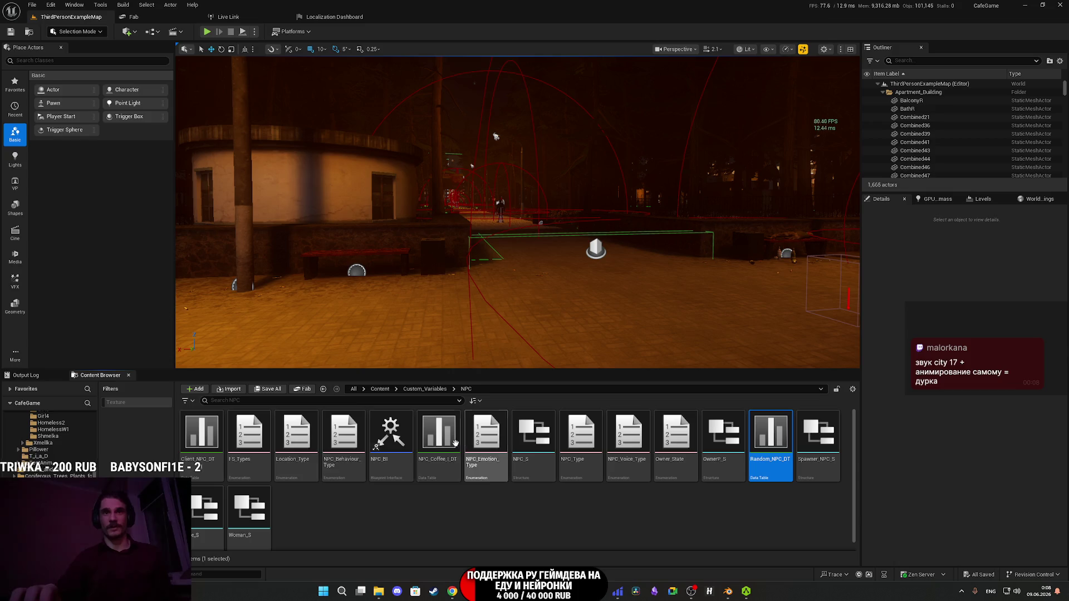
{"action": "double_click", "coordinate": [203, 437]}
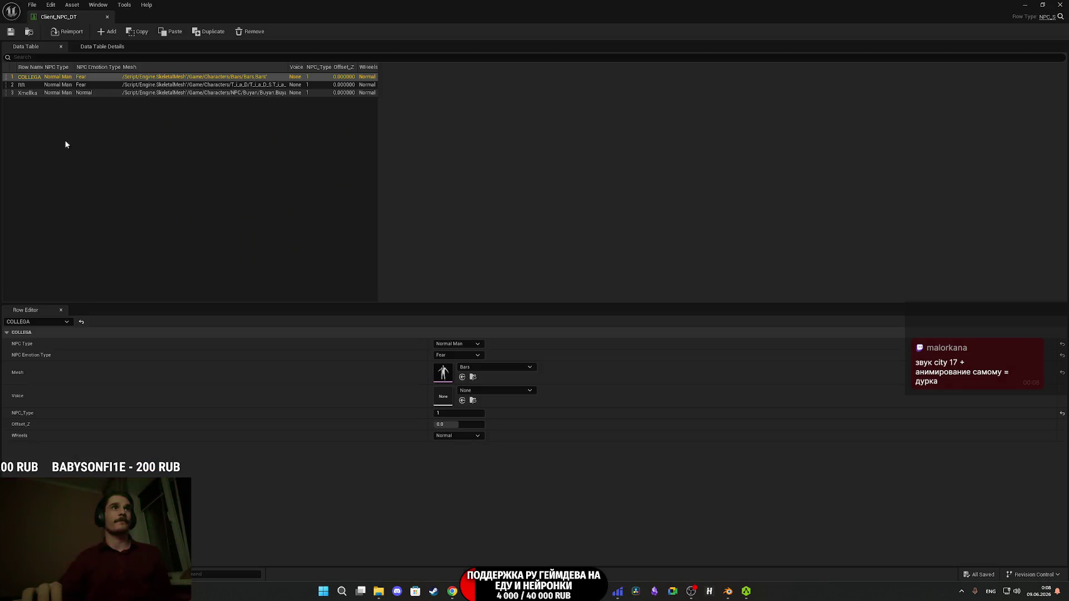
{"action": "left_click", "coordinate": [31, 94]}
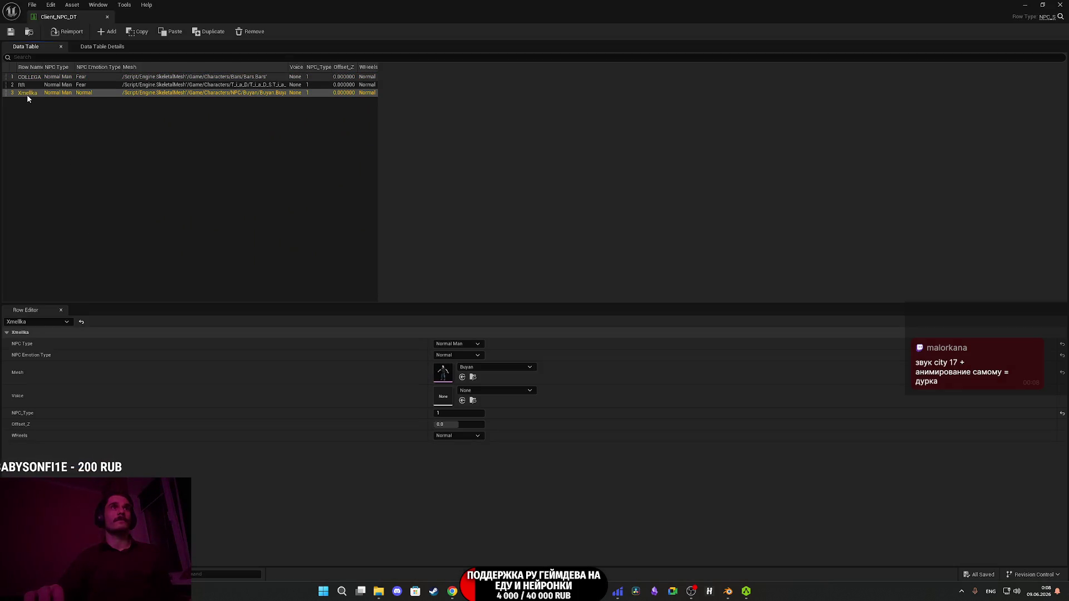
- Rename the third row from Xmellka to Shmelka
{"action": "double_click", "coordinate": [27, 94]}
{"action": "key", "text": "End"}
{"action": "key", "text": "BackSpace"}
{"action": "key", "text": "BackSpace"}
{"action": "type", "text": "k"}
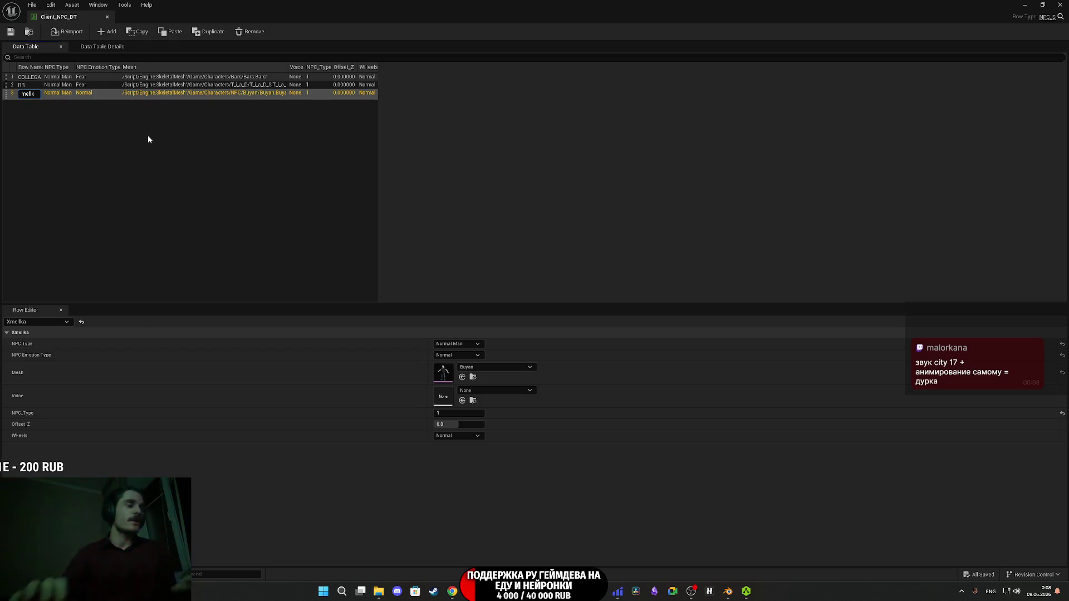
{"action": "key", "text": "BackSpace"}
{"action": "type", "text": "S"}
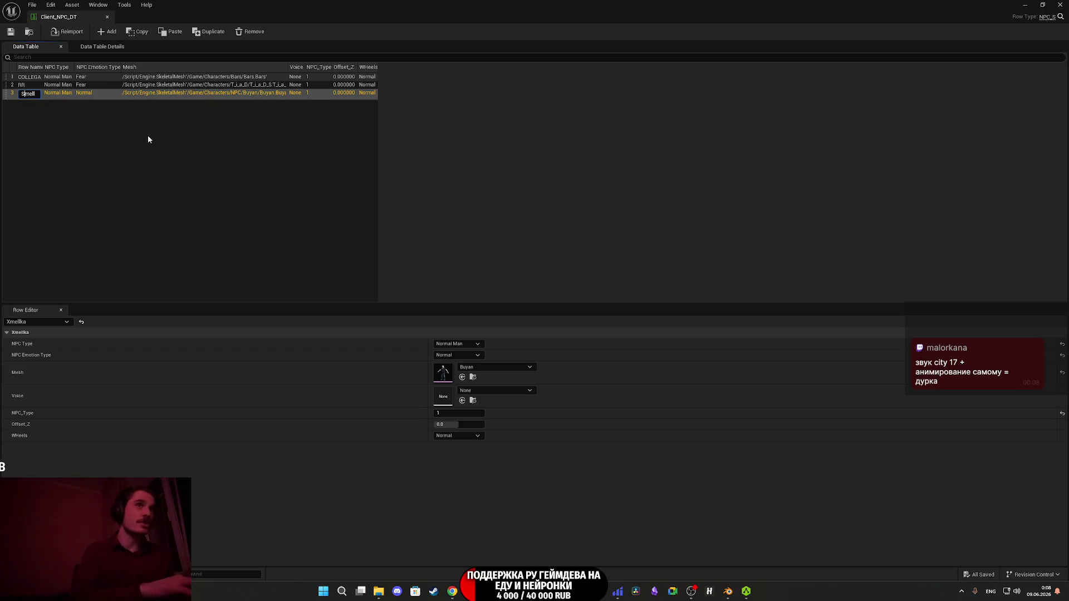
{"action": "type", "text": "H"}
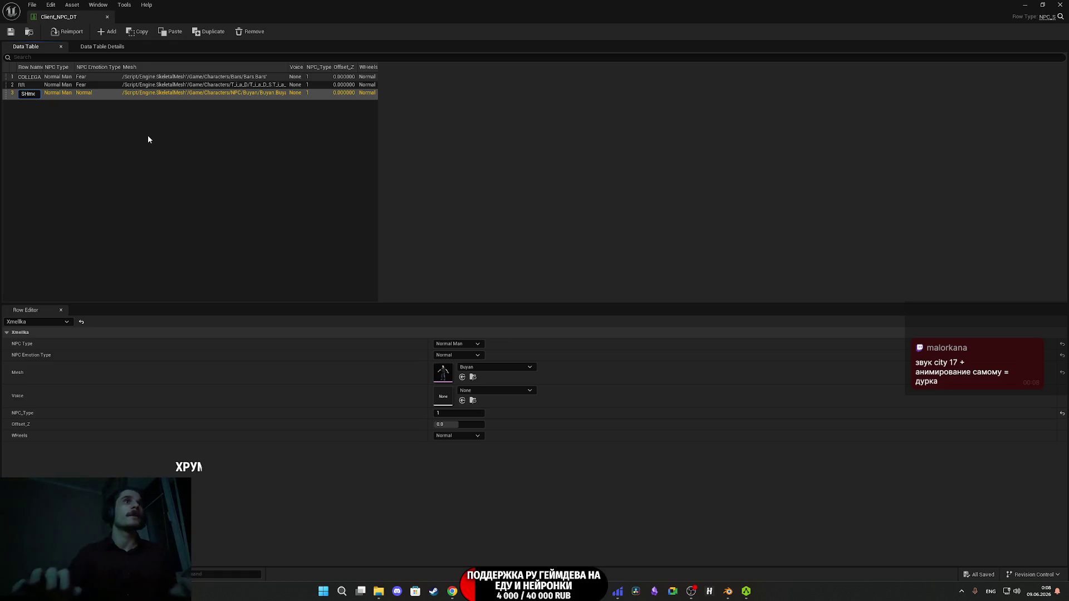
{"action": "key", "text": "BackSpace"}
{"action": "type", "text": "h"}
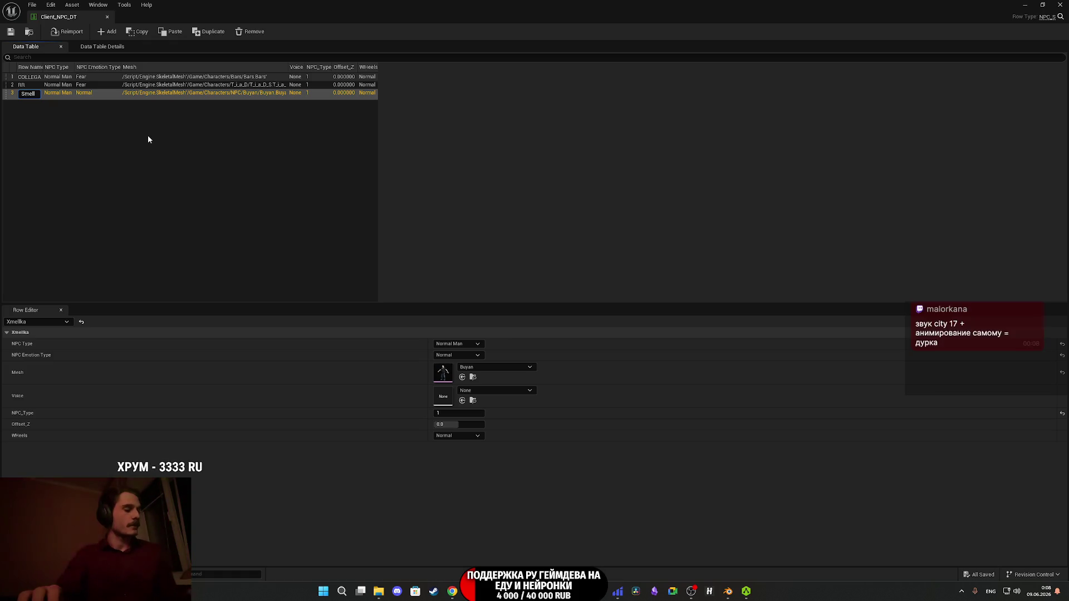
{"action": "key", "text": "End"}
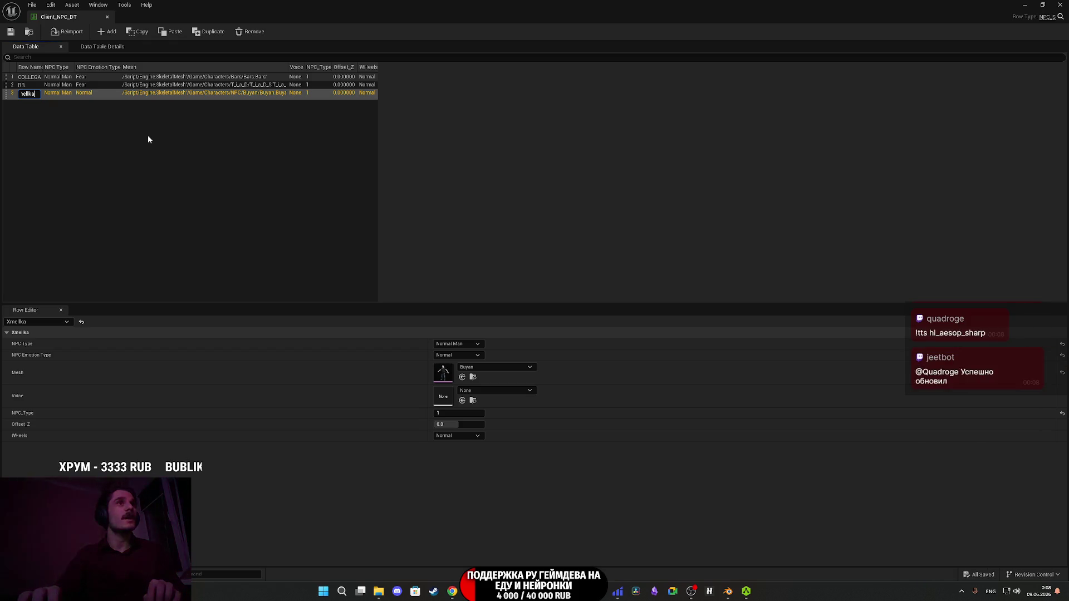
{"action": "key", "text": "Return"}
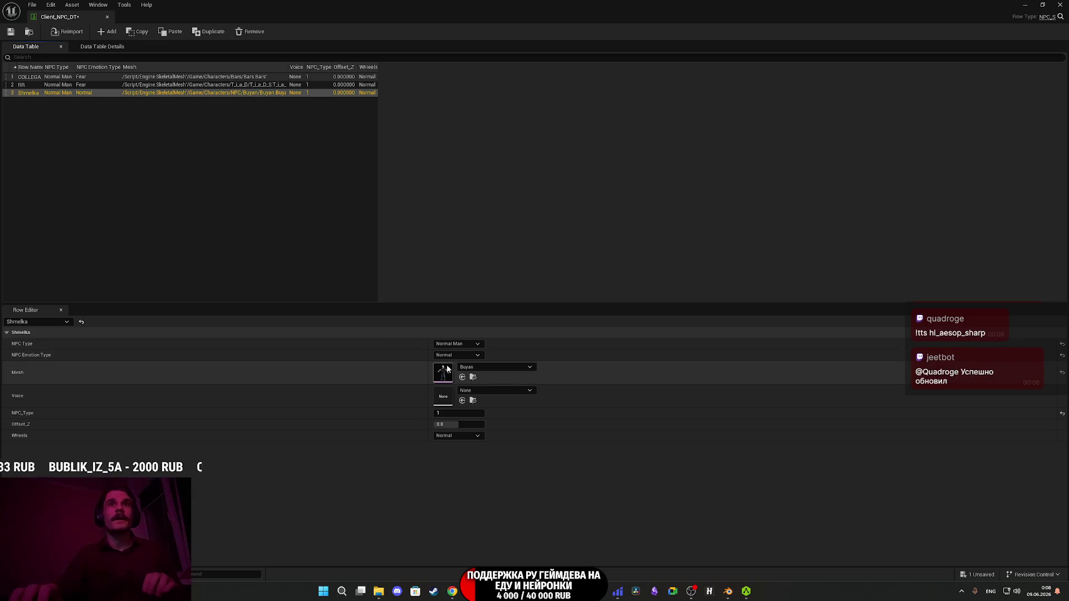
- Compare the RR and other rows' settings, ending back on the Shmelka row
{"action": "left_click", "coordinate": [25, 86]}
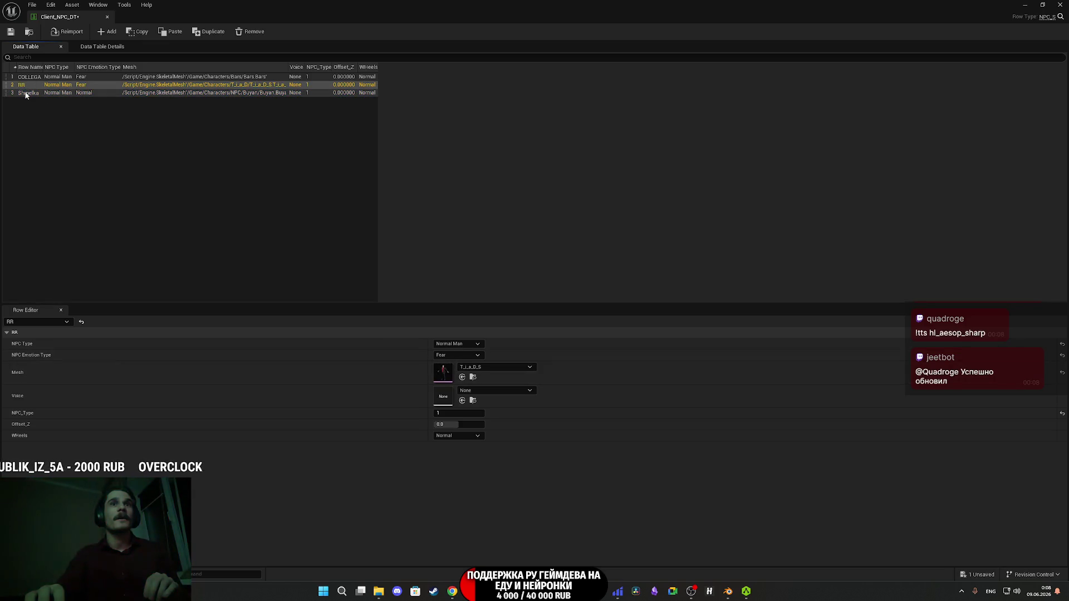
{"action": "left_click", "coordinate": [26, 94]}
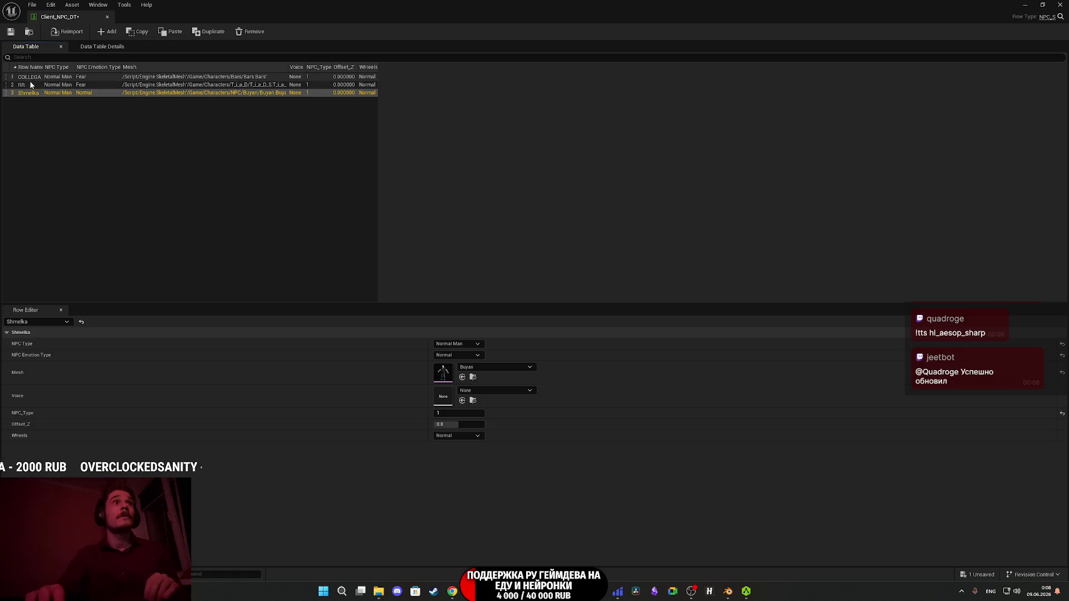
{"action": "left_click", "coordinate": [29, 77]}
{"action": "left_click", "coordinate": [28, 85]}
{"action": "left_click", "coordinate": [28, 92]}
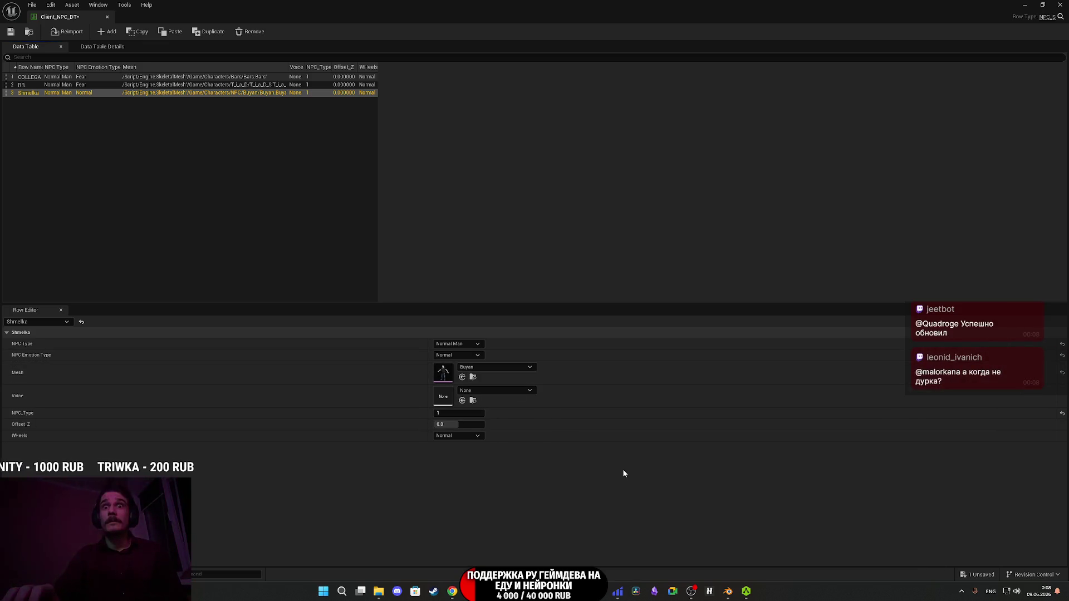
- Assign the Shmelka skeletal mesh to the Shmelka row and minimize the table editor
{"action": "left_click", "coordinate": [485, 368]}
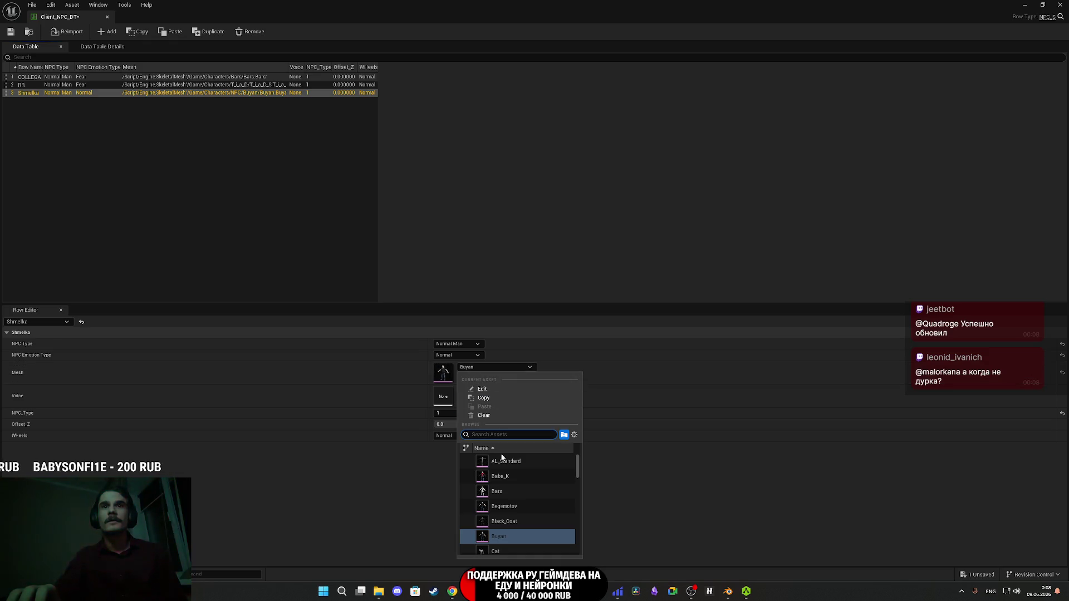
{"action": "scroll", "coordinate": [516, 466], "scroll_direction": "down", "scroll_amount": 2}
{"action": "scroll", "coordinate": [517, 471], "scroll_direction": "down", "scroll_amount": 3}
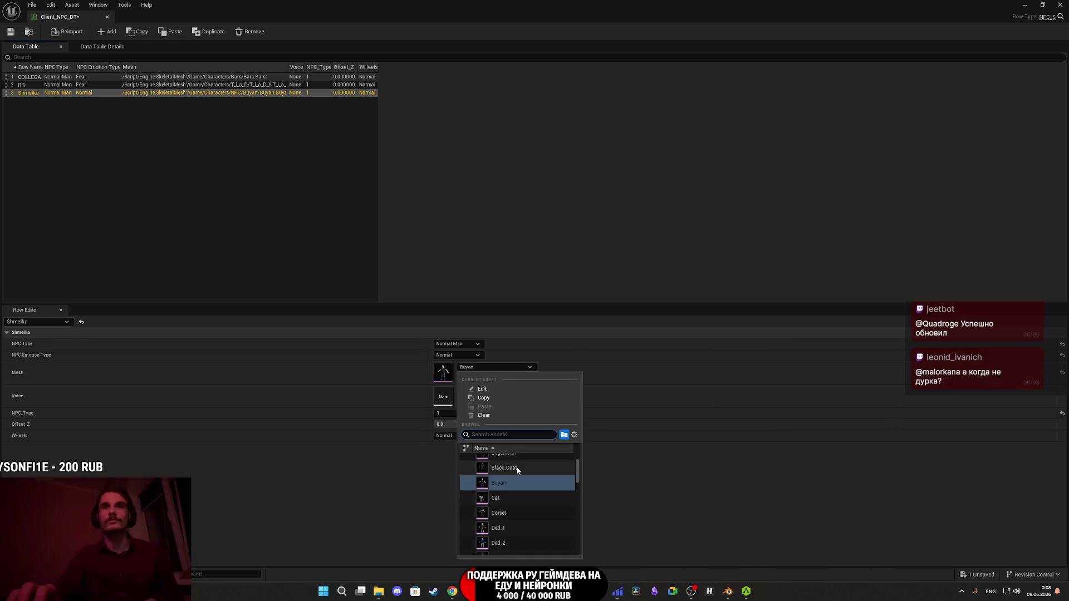
{"action": "scroll", "coordinate": [516, 472], "scroll_direction": "down", "scroll_amount": 4}
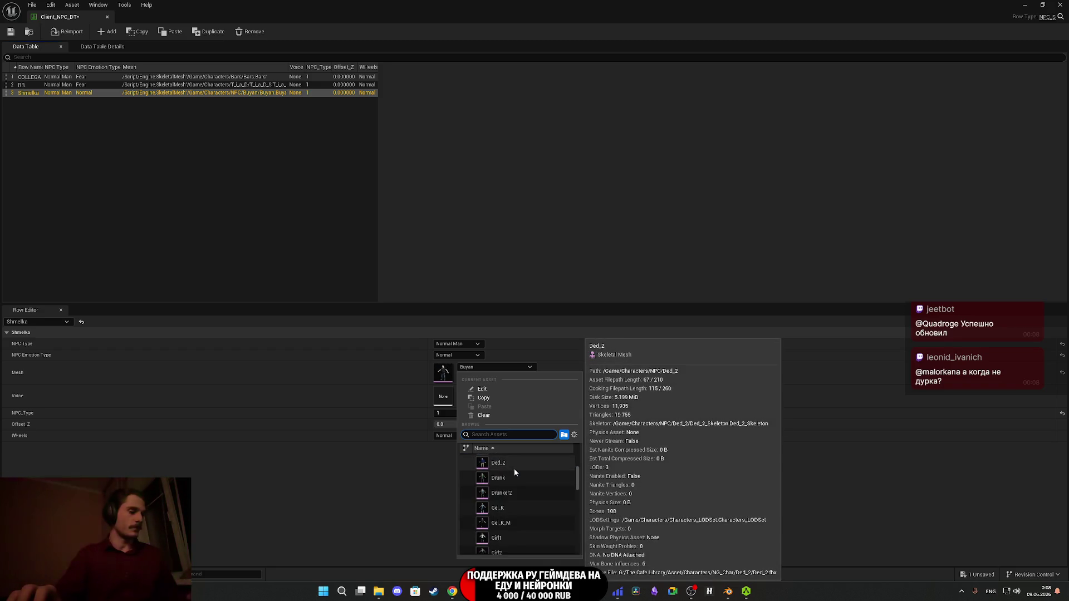
{"action": "type", "text": "she"}
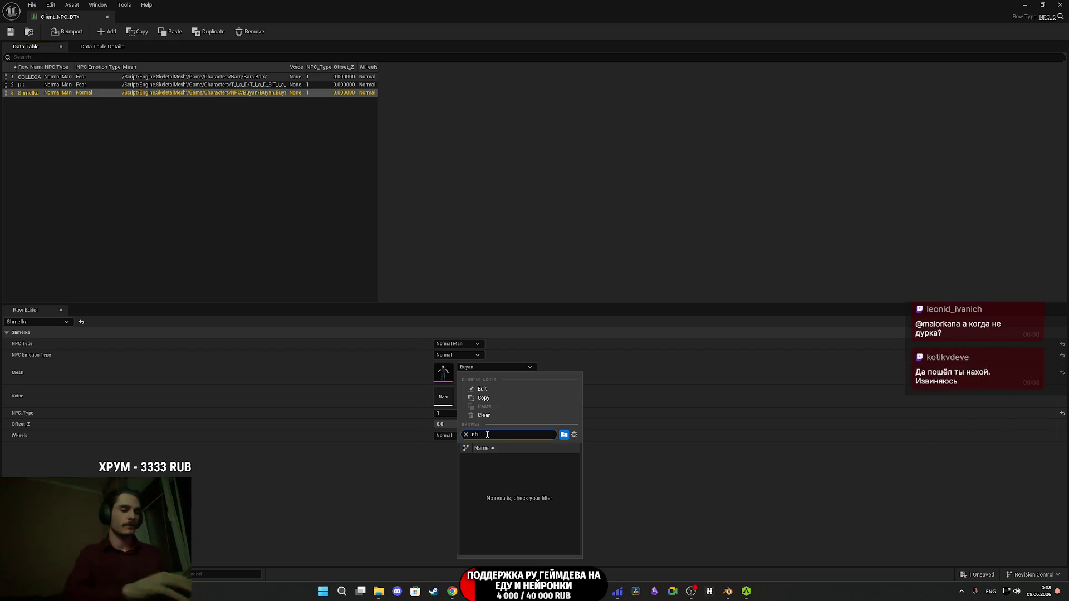
{"action": "key", "text": "BackSpace"}
{"action": "type", "text": "m"}
{"action": "left_click", "coordinate": [501, 461]}
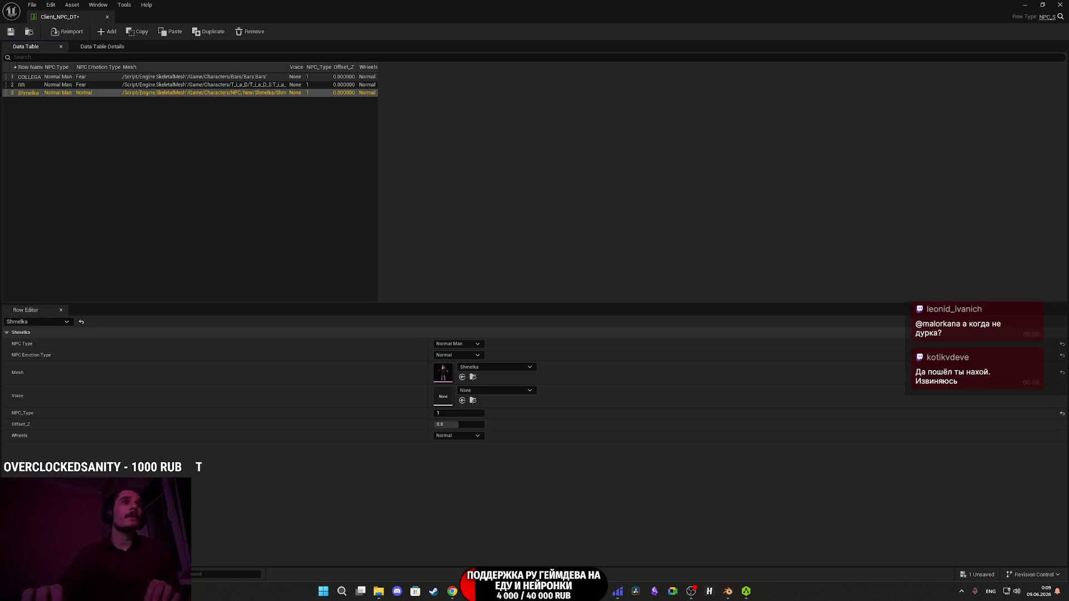
{"action": "left_click", "coordinate": [1025, 4]}
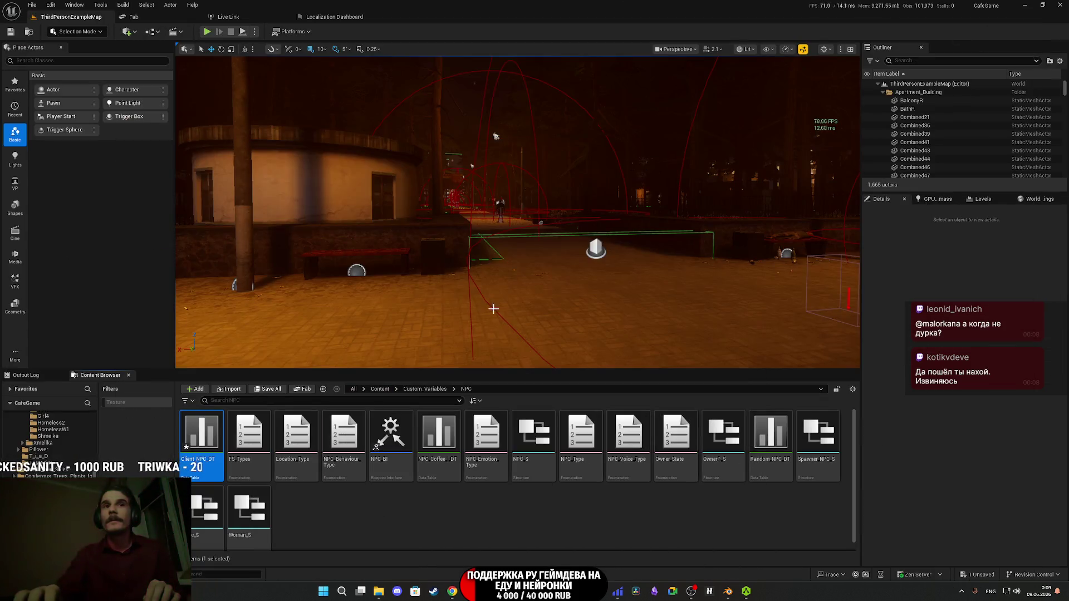
- Check Baba_K's row in Random_NPC_DT and set Shmelka's NPC_Type to 2
{"action": "double_click", "coordinate": [780, 441]}
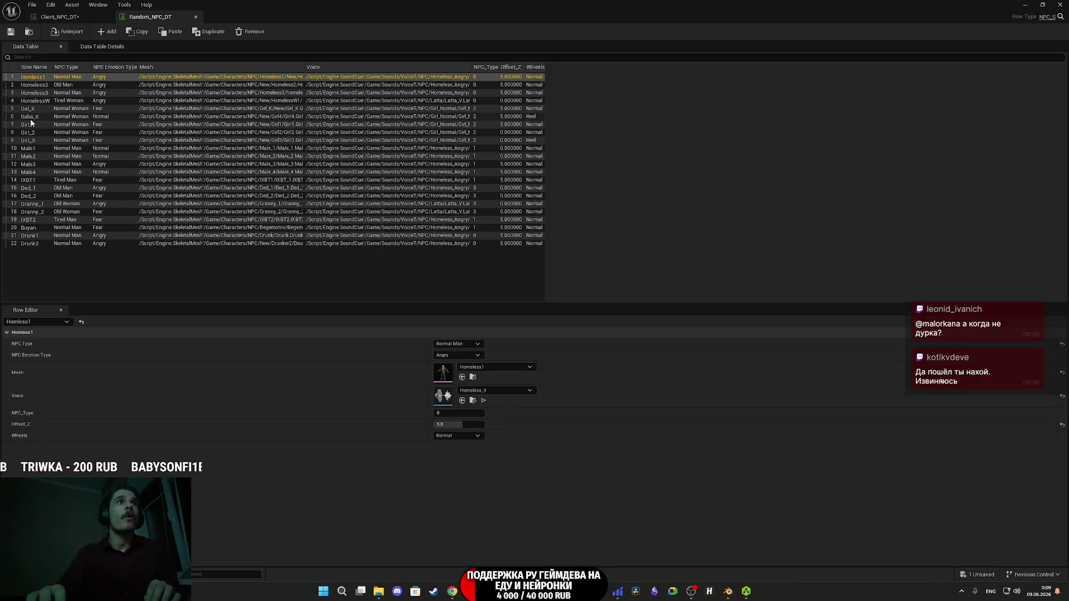
{"action": "left_click", "coordinate": [31, 117]}
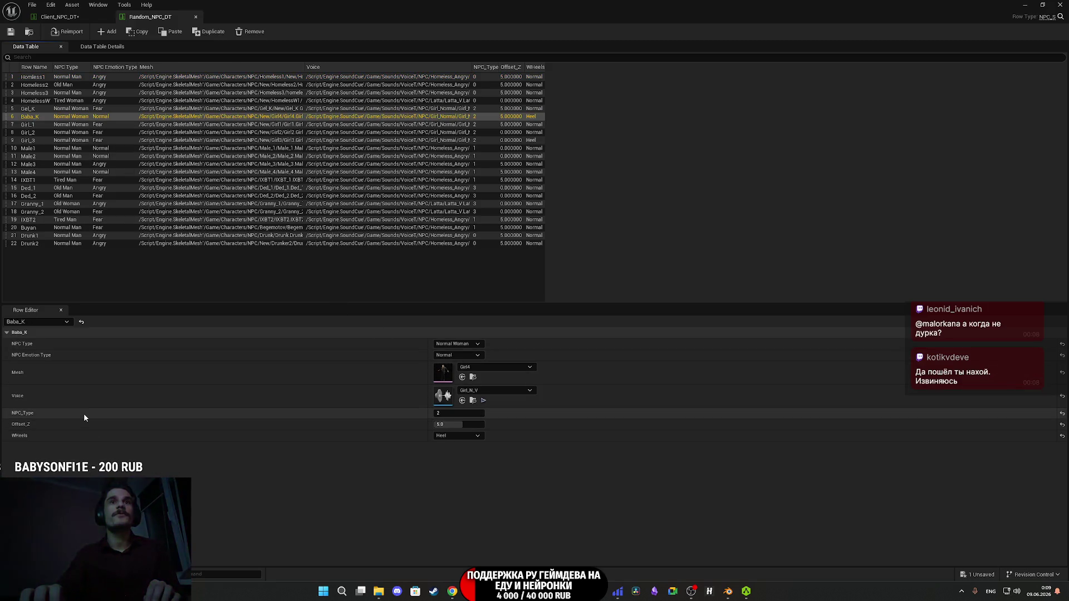
{"action": "left_click", "coordinate": [59, 17]}
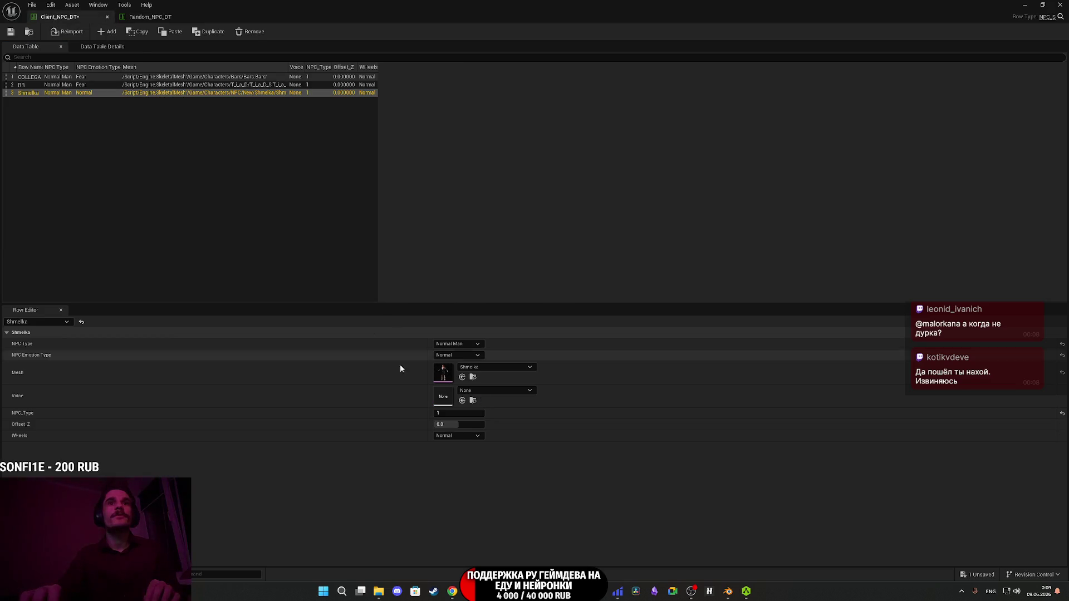
{"action": "left_click", "coordinate": [457, 414]}
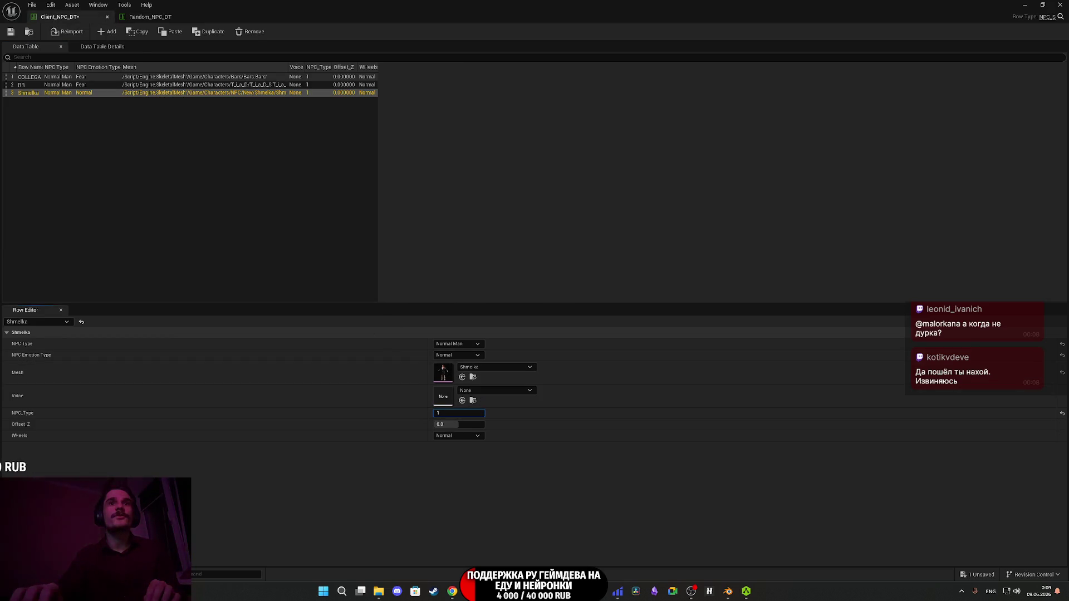
{"action": "type", "text": "2"}
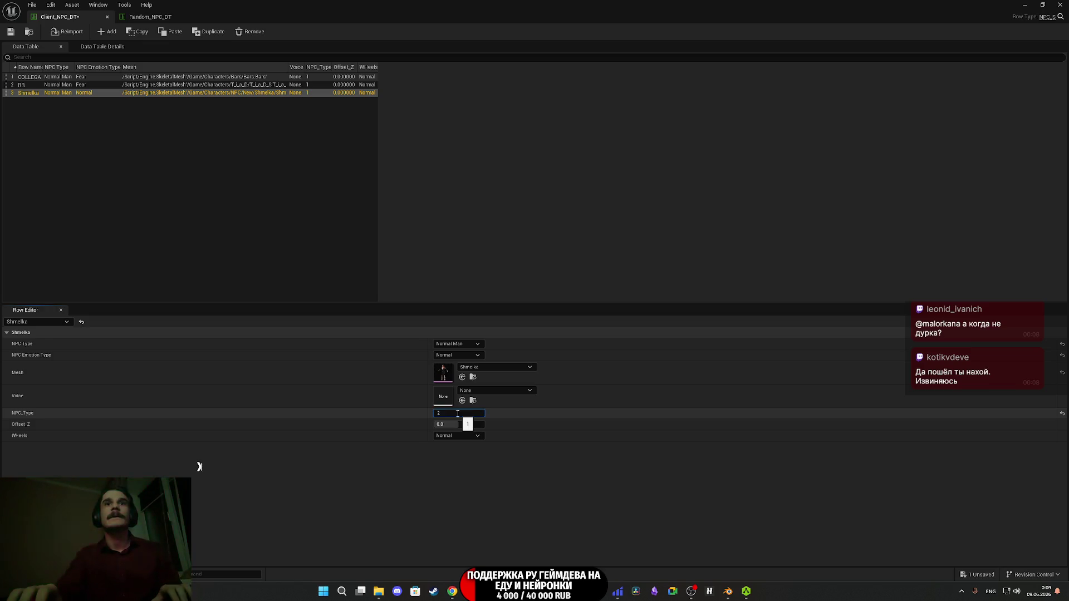
{"action": "key", "text": "Return"}
- Give Shmelka the Girl_N_V voice and Heel wheels to match Baba_K
{"action": "left_click", "coordinate": [138, 21]}
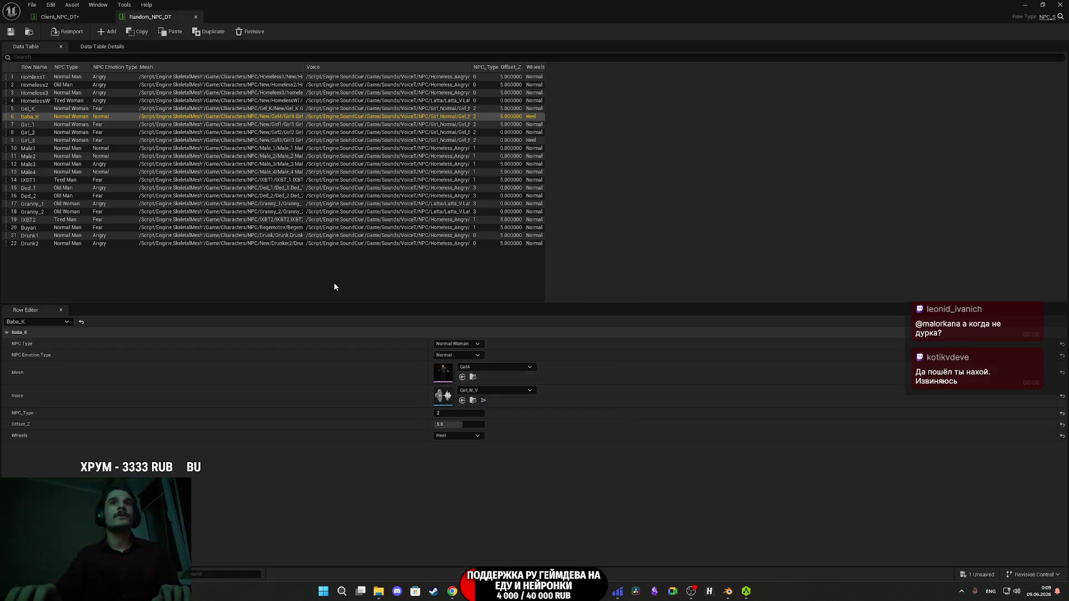
{"action": "left_click", "coordinate": [58, 16]}
{"action": "key", "text": "ctrl+v"}
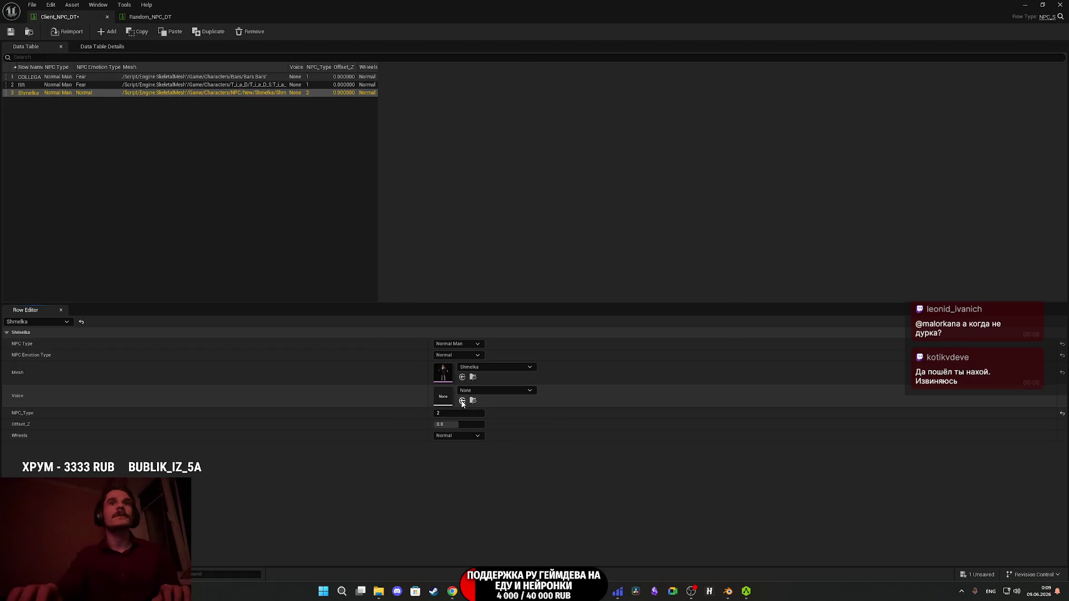
{"action": "left_click", "coordinate": [139, 17]}
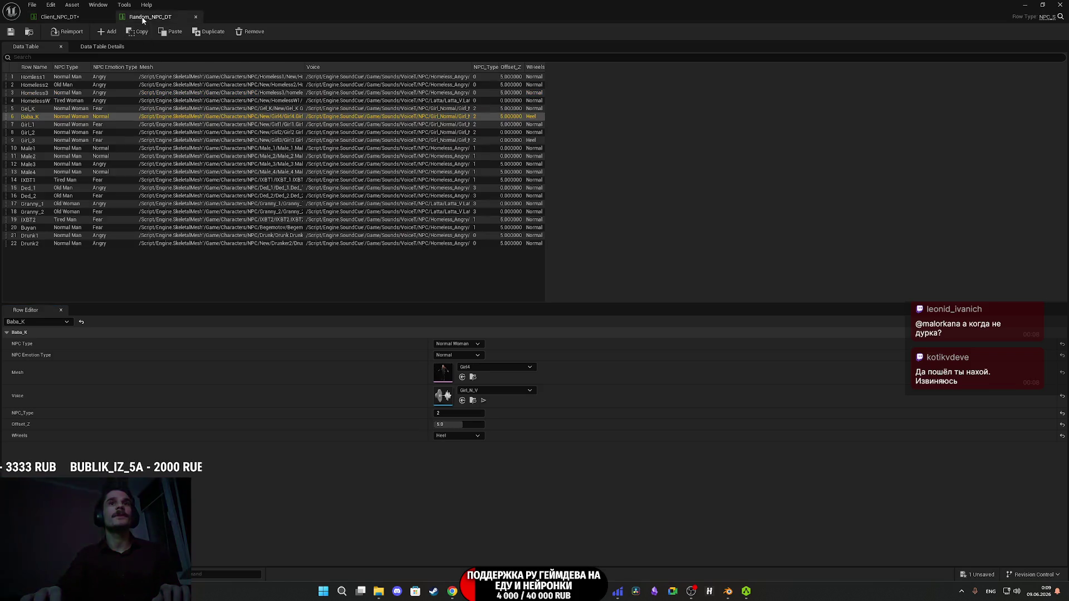
{"action": "left_click", "coordinate": [67, 18]}
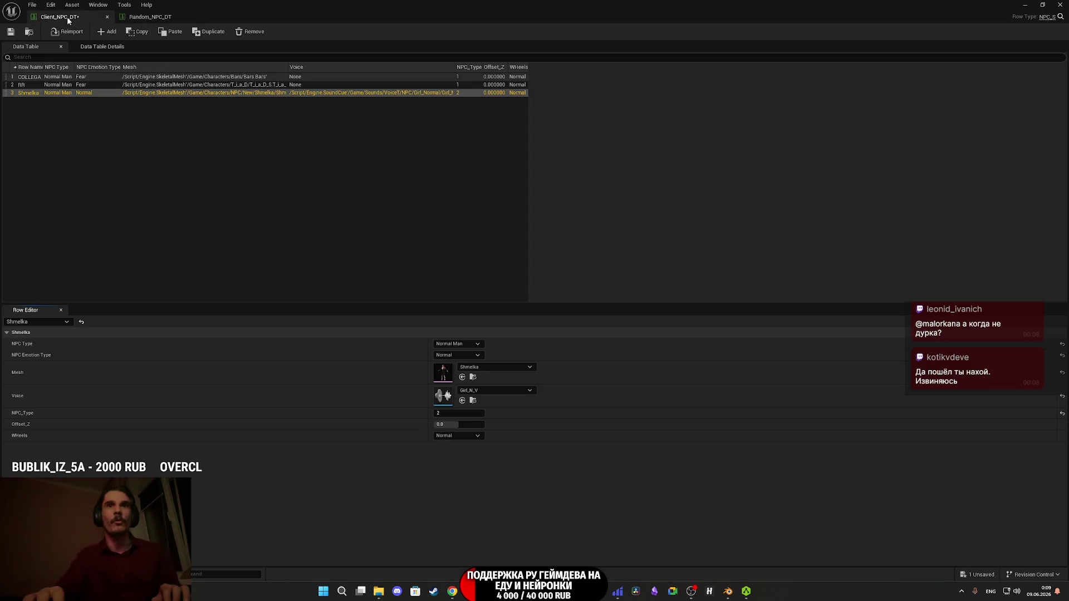
{"action": "left_click", "coordinate": [472, 436]}
{"action": "left_click", "coordinate": [451, 460]}
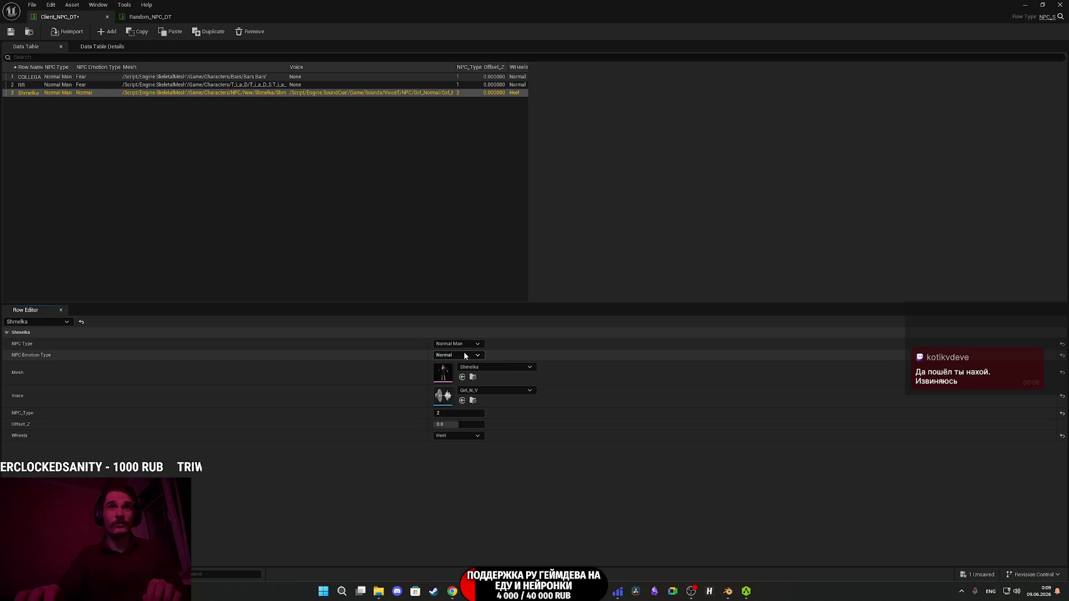
- Save Client_NPC_DT and close the data table editor
{"action": "left_click", "coordinate": [10, 32]}
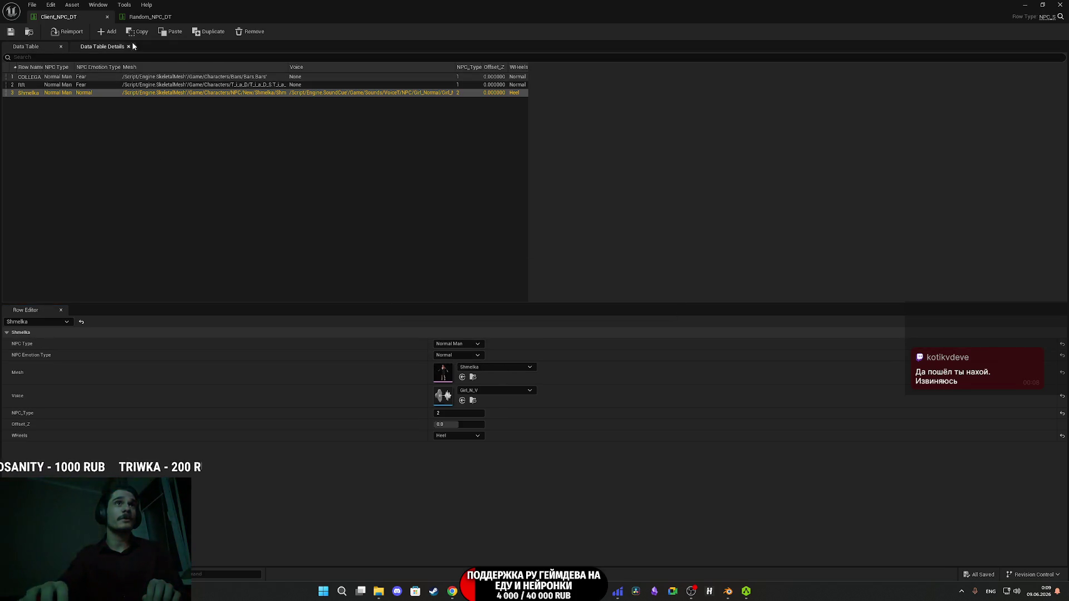
{"action": "left_click", "coordinate": [149, 17]}
{"action": "left_click", "coordinate": [1061, 4]}
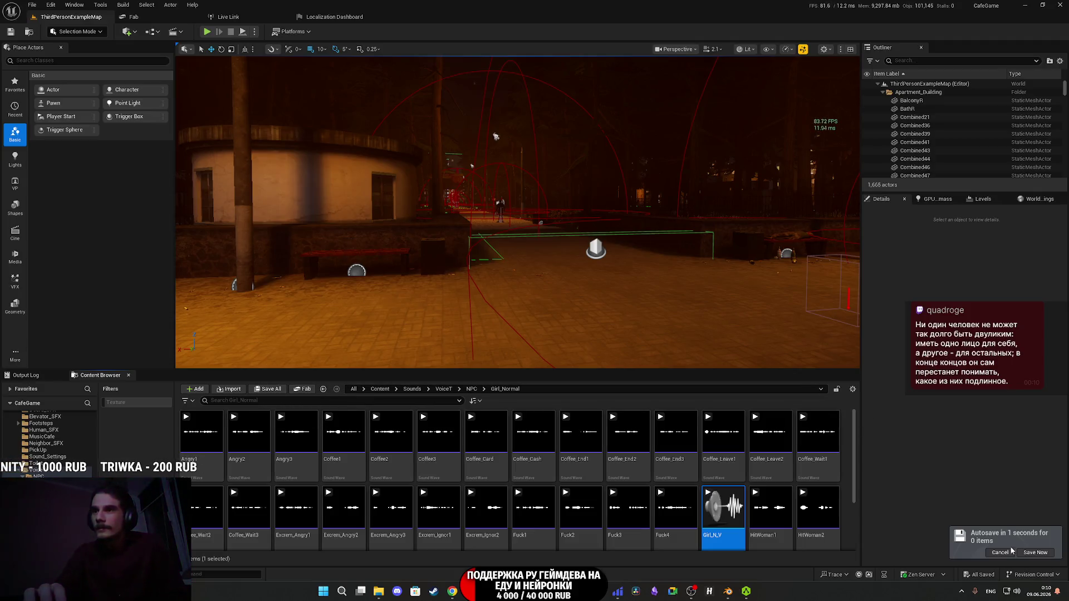
- Postpone the pending autosave and switch over to the web browser
{"action": "left_click", "coordinate": [998, 554]}
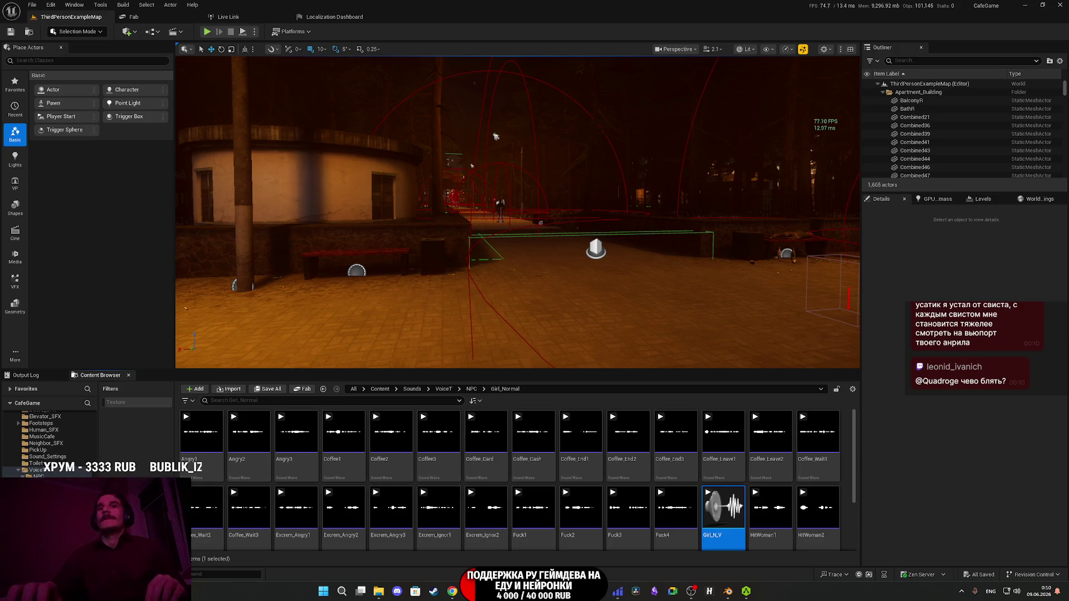
{"action": "left_click", "coordinate": [452, 592]}
- Play the forgotten dreams dark ambient mix on YouTube, then go back to the Twitch dashboard
{"action": "left_click", "coordinate": [456, 8]}
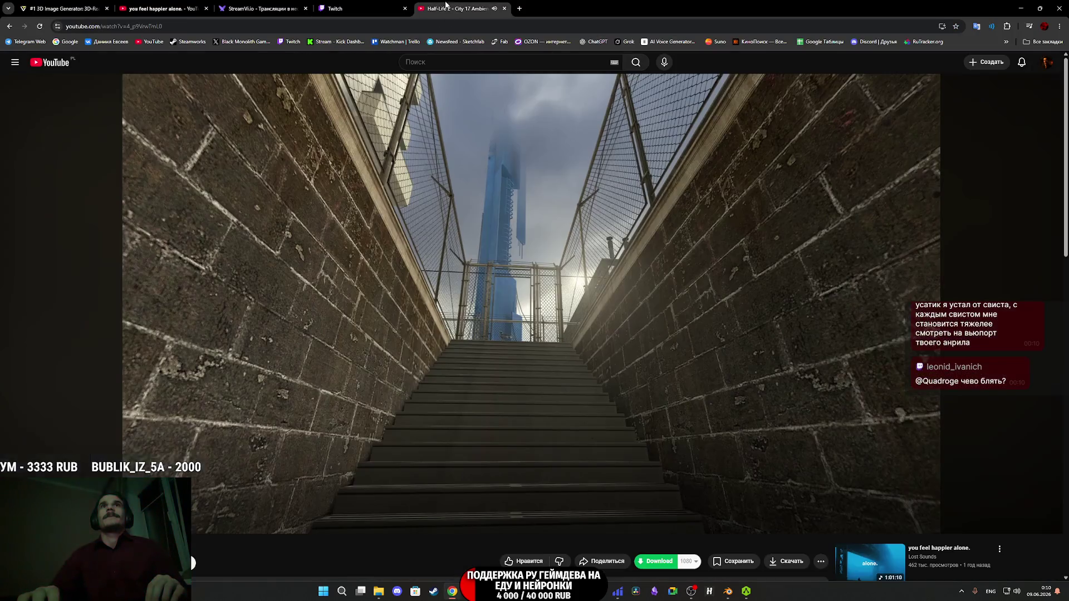
{"action": "scroll", "coordinate": [727, 384], "scroll_direction": "down", "scroll_amount": 2}
{"action": "scroll", "coordinate": [841, 478], "scroll_direction": "down", "scroll_amount": 5}
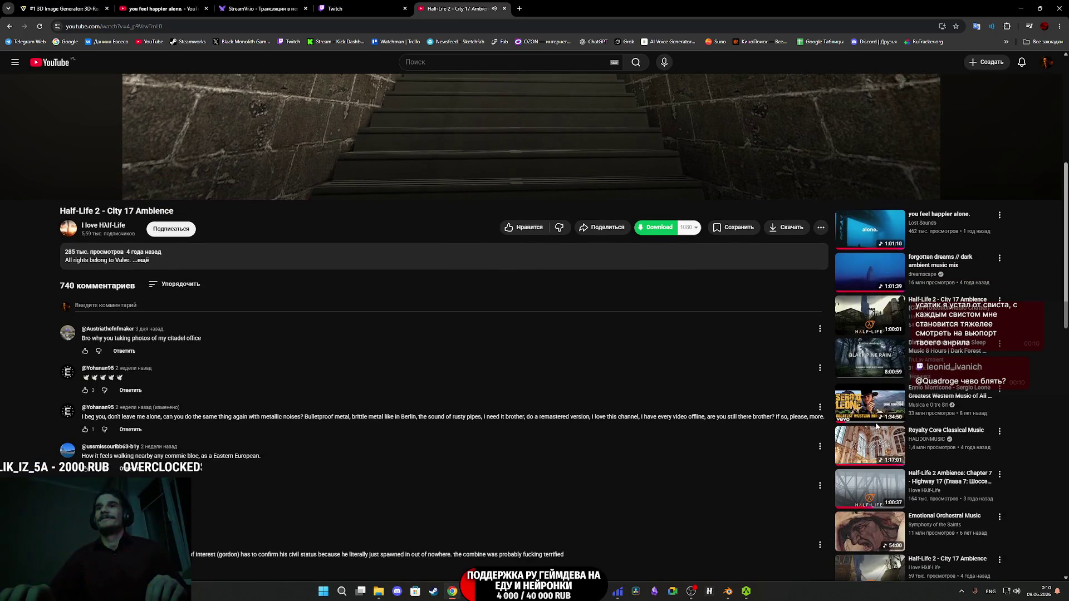
{"action": "scroll", "coordinate": [871, 423], "scroll_direction": "down", "scroll_amount": 1}
{"action": "scroll", "coordinate": [965, 437], "scroll_direction": "down", "scroll_amount": 1}
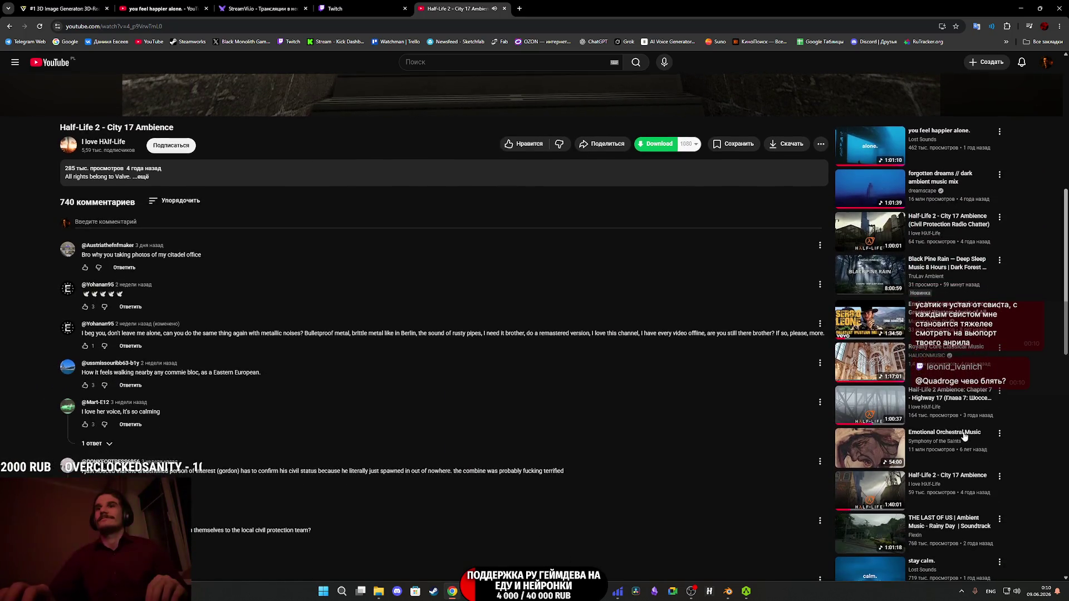
{"action": "scroll", "coordinate": [868, 290], "scroll_direction": "up", "scroll_amount": 2}
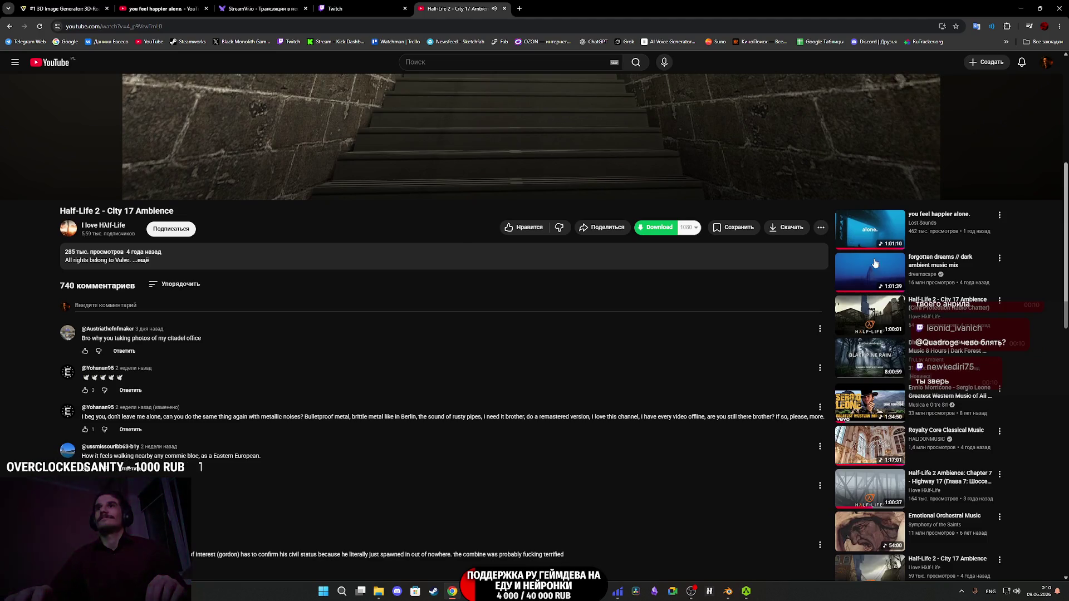
{"action": "left_click", "coordinate": [876, 275]}
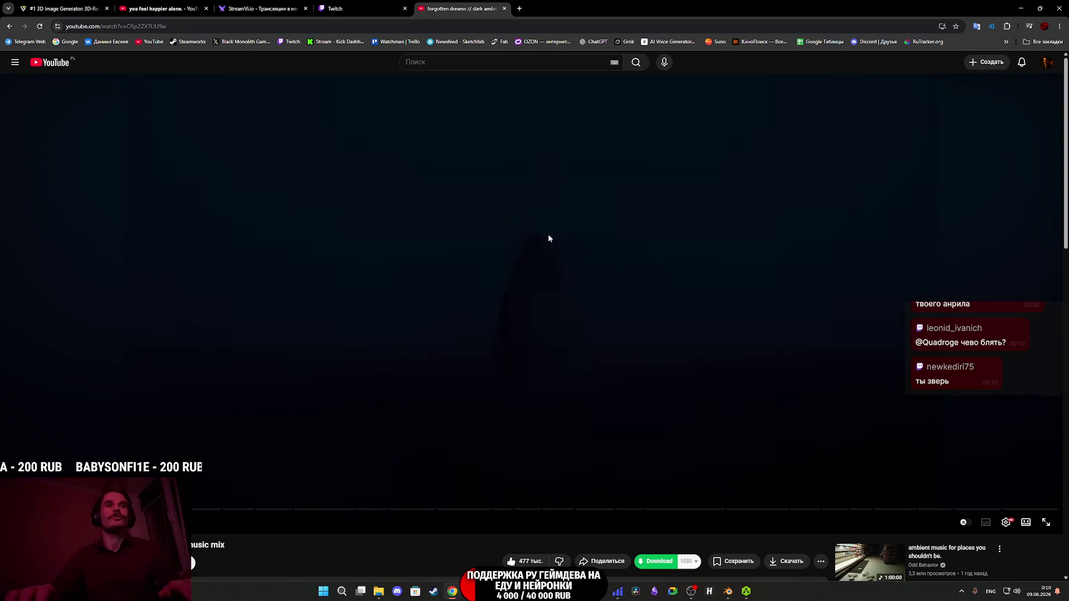
{"action": "left_click", "coordinate": [362, 10]}
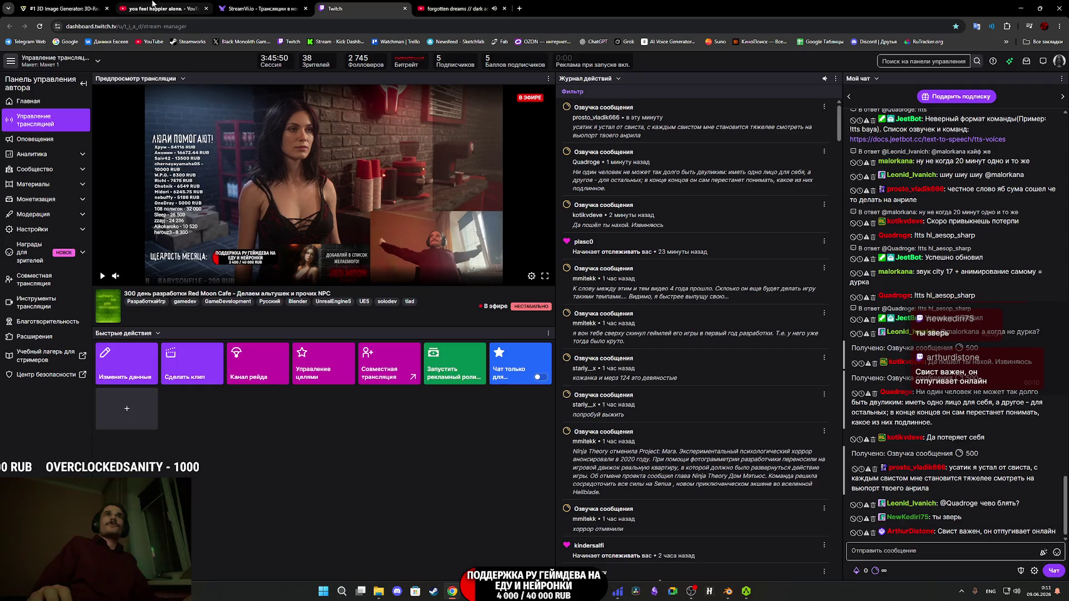
- Close the 'you feel happier alone.' tab and bring Unreal Engine back to the front
{"action": "left_click", "coordinate": [153, 5]}
{"action": "middle_click", "coordinate": [153, 5]}
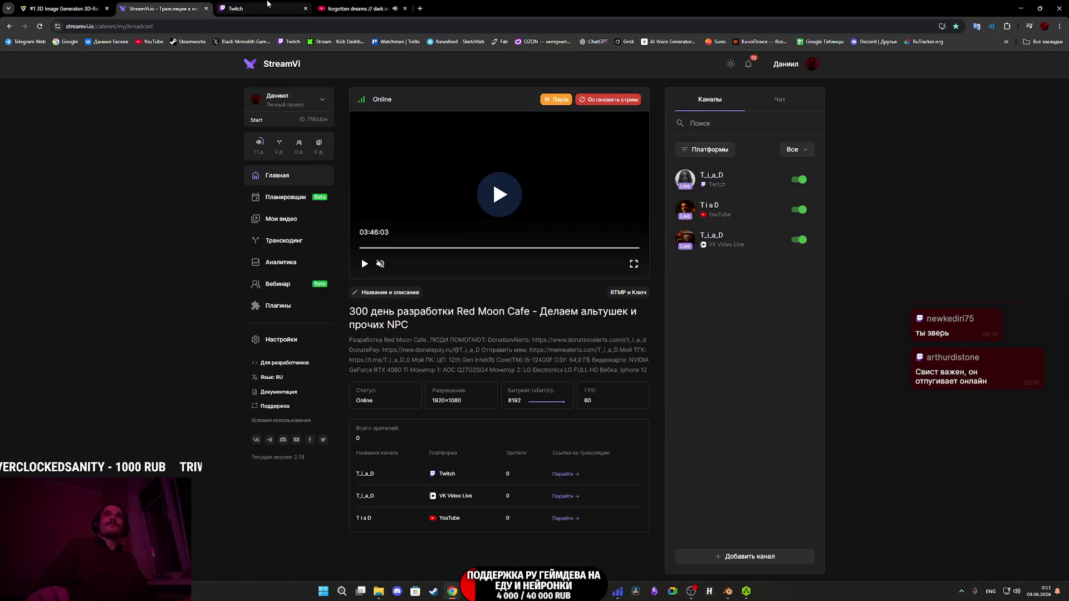
{"action": "left_click", "coordinate": [268, 4]}
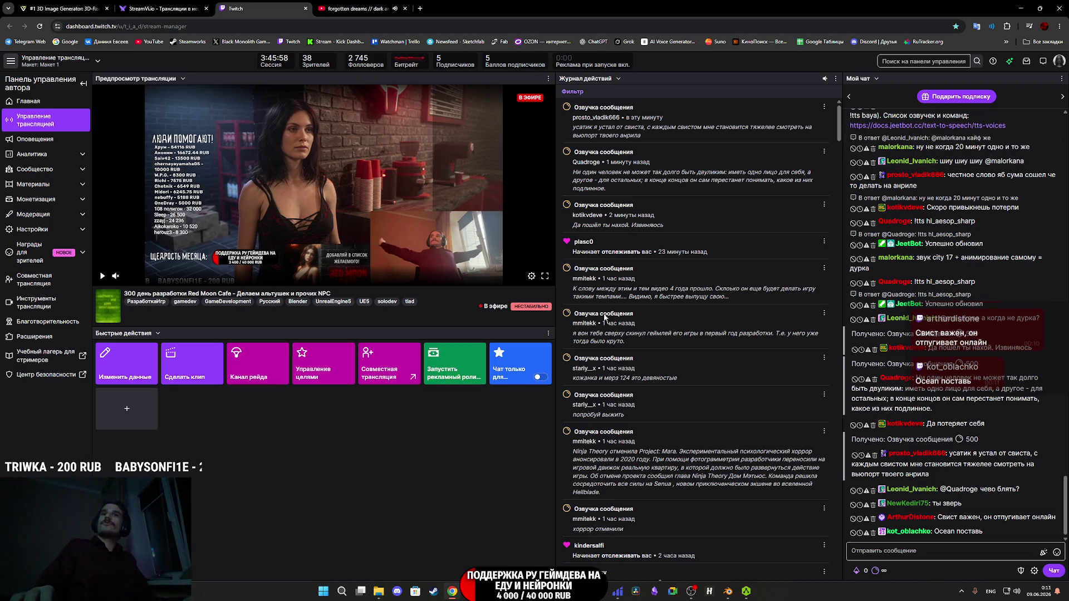
{"action": "mouse_move", "coordinate": [484, 590]}
{"action": "left_click", "coordinate": [488, 534]}
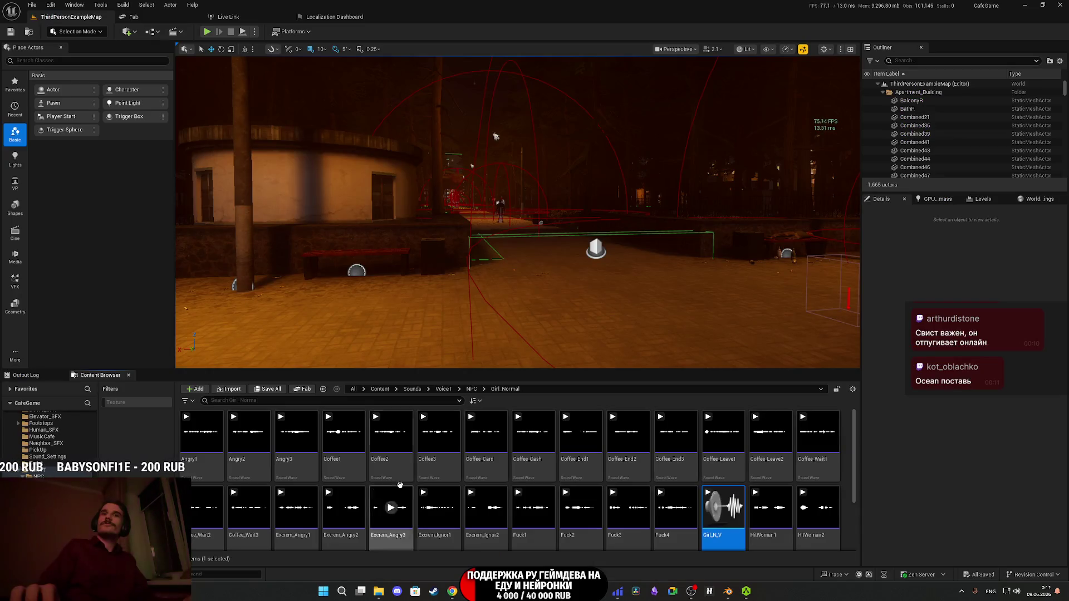
- Start Play-In-Editor and make the game view fill the editor window with F11
{"action": "left_click", "coordinate": [205, 32]}
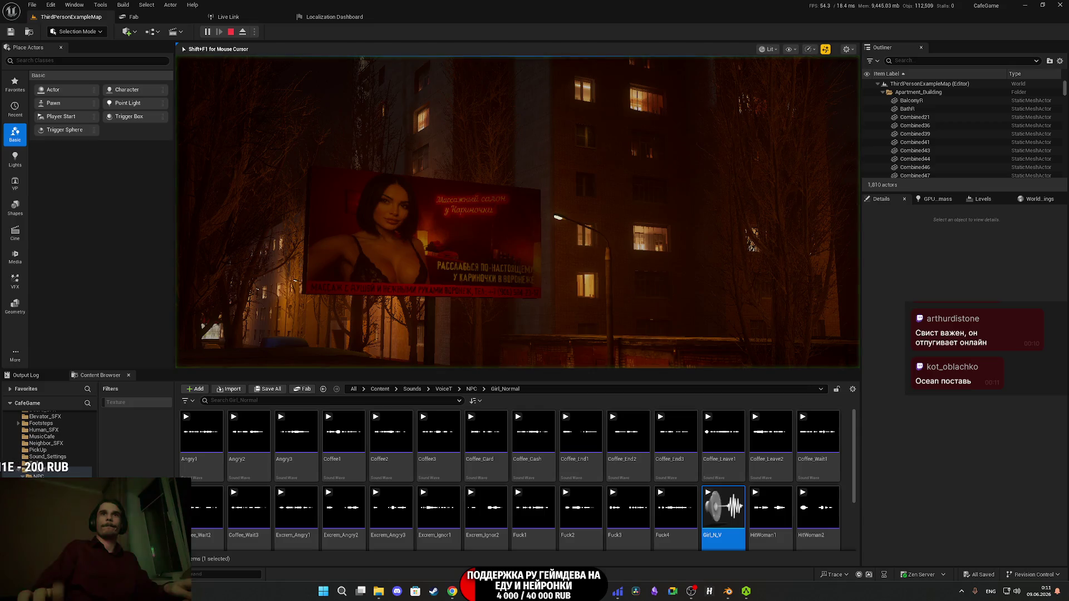
{"action": "key", "text": "F11"}
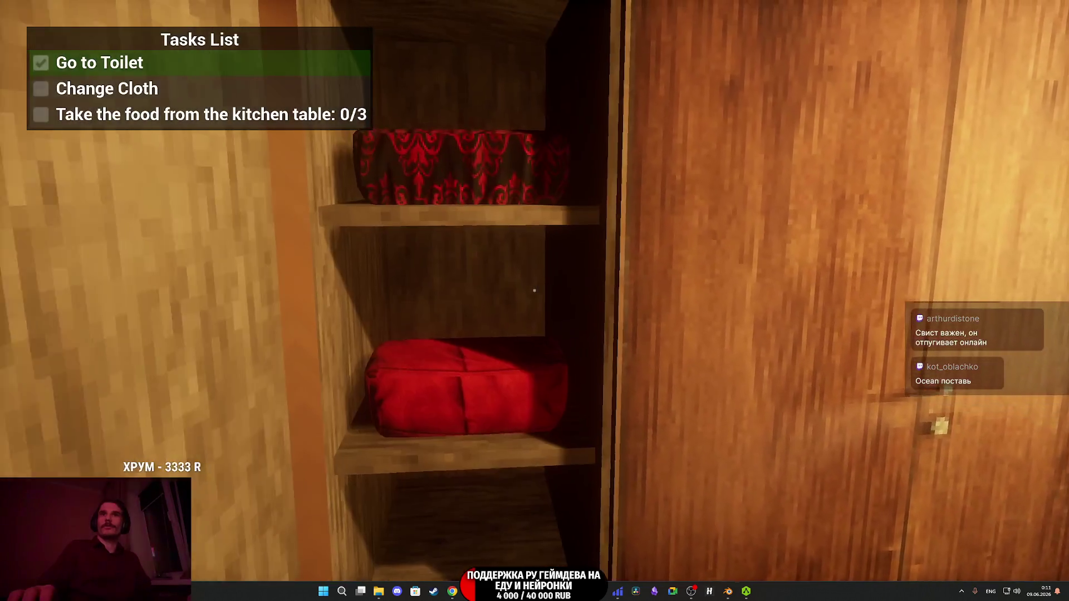
- Change clothes at the wardrobe, walk into the bedroom and equip an inventory item
{"action": "key", "text": "e"}
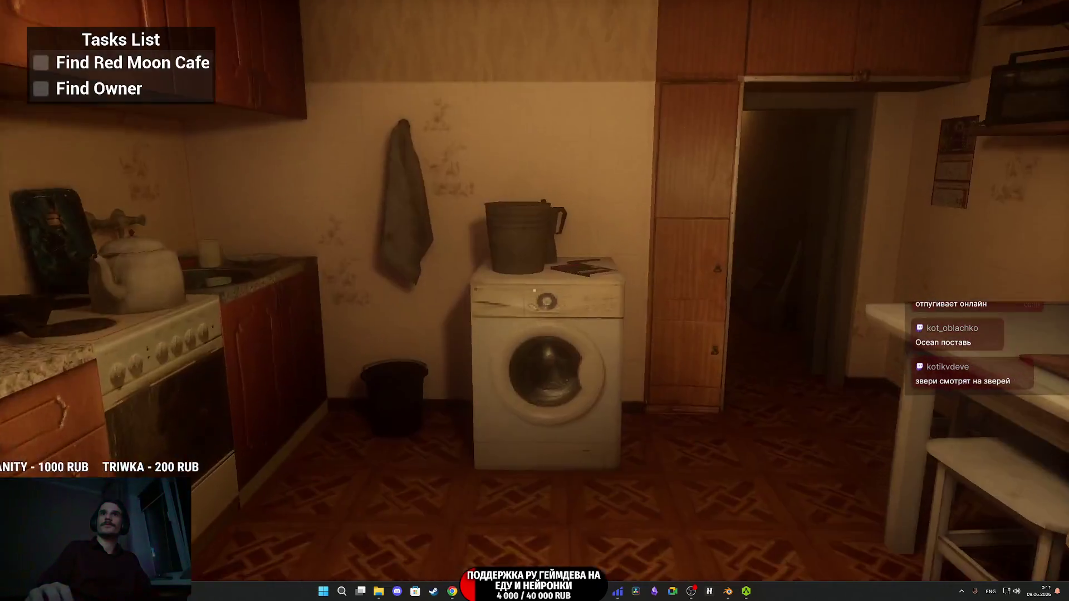
{"action": "key", "text": "w"}
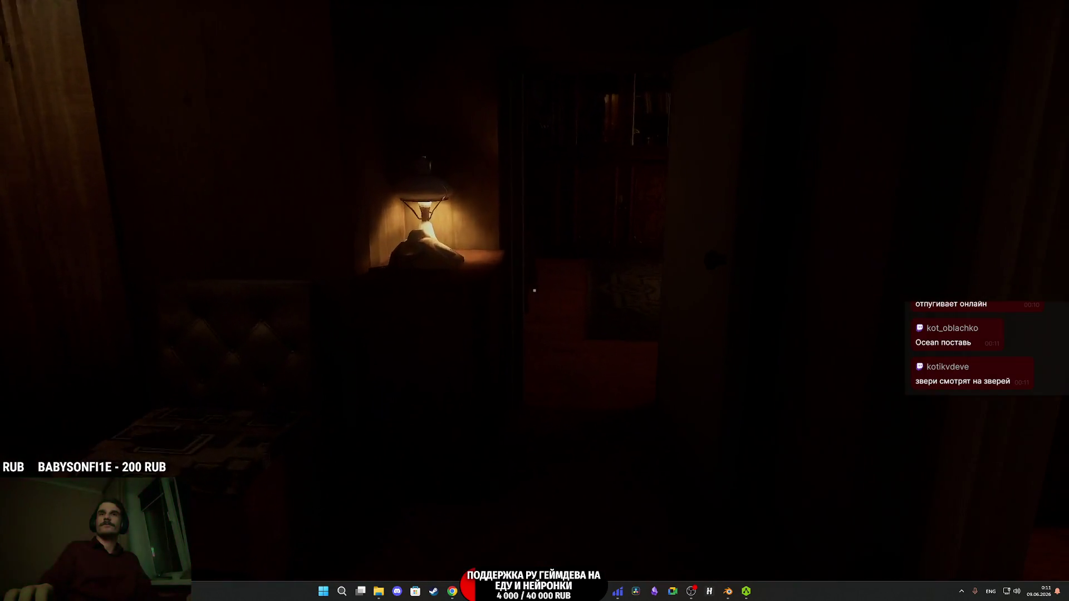
{"action": "key", "text": "w"}
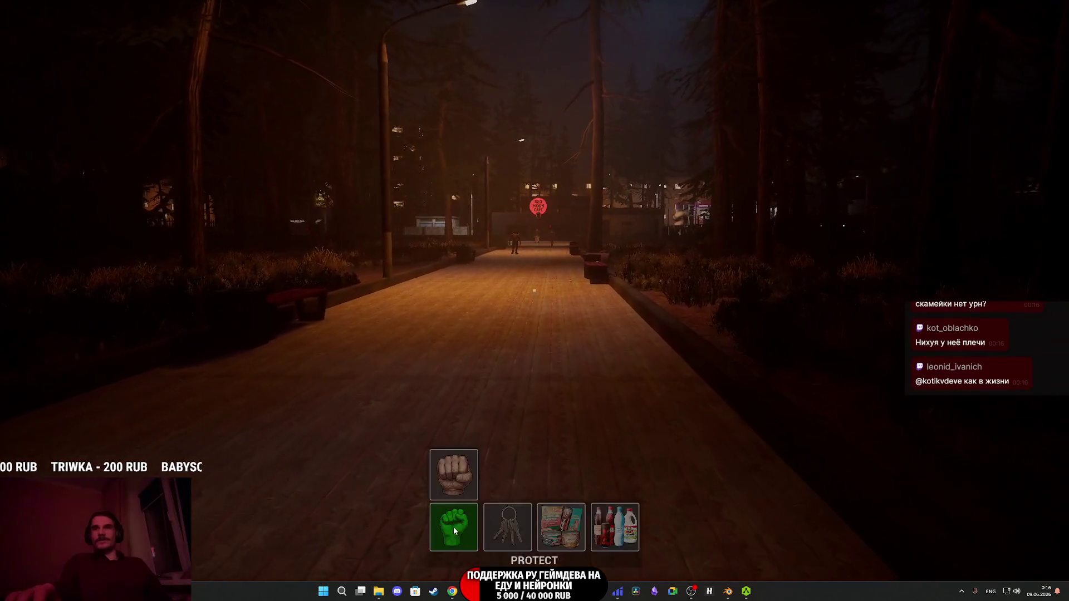
{"action": "left_click", "coordinate": [623, 528]}
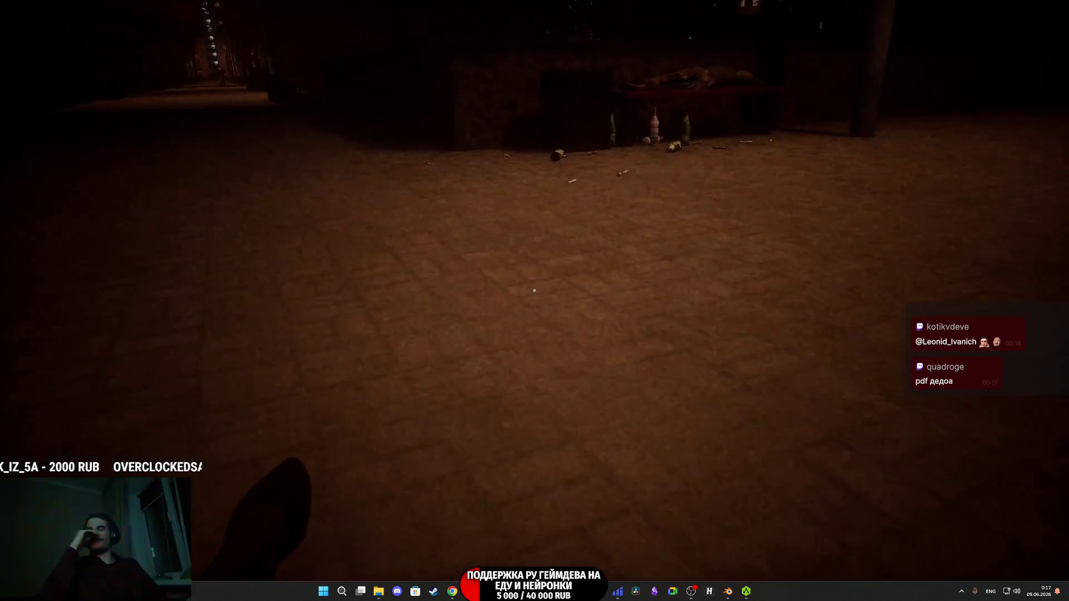
- Walk past the bench and billboard toward the Shmelka grill-bar, then switch to the editor camera
{"action": "key", "text": "w"}
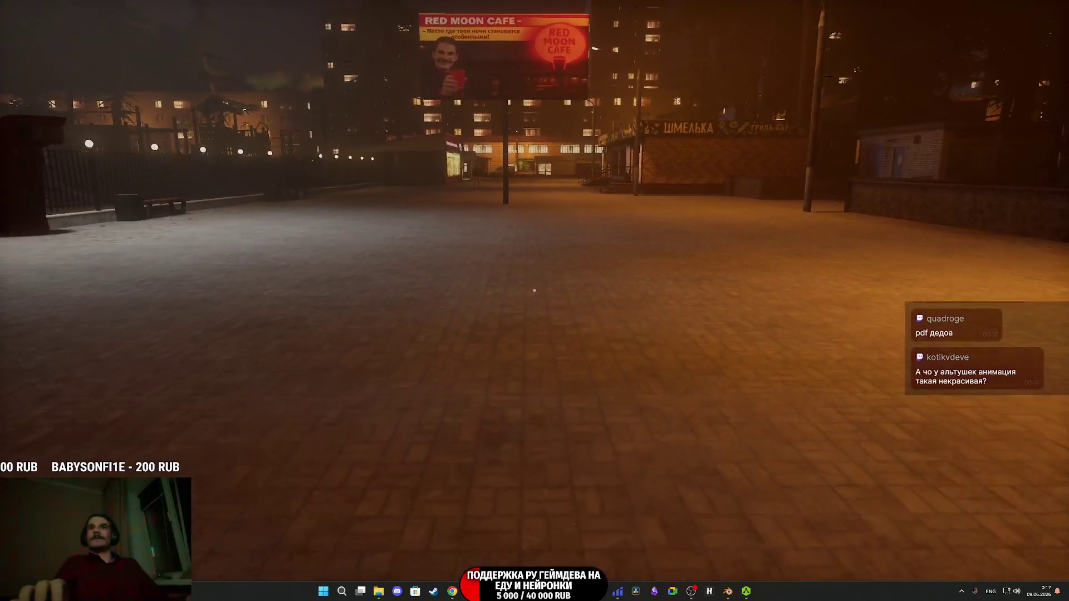
{"action": "key", "text": "w"}
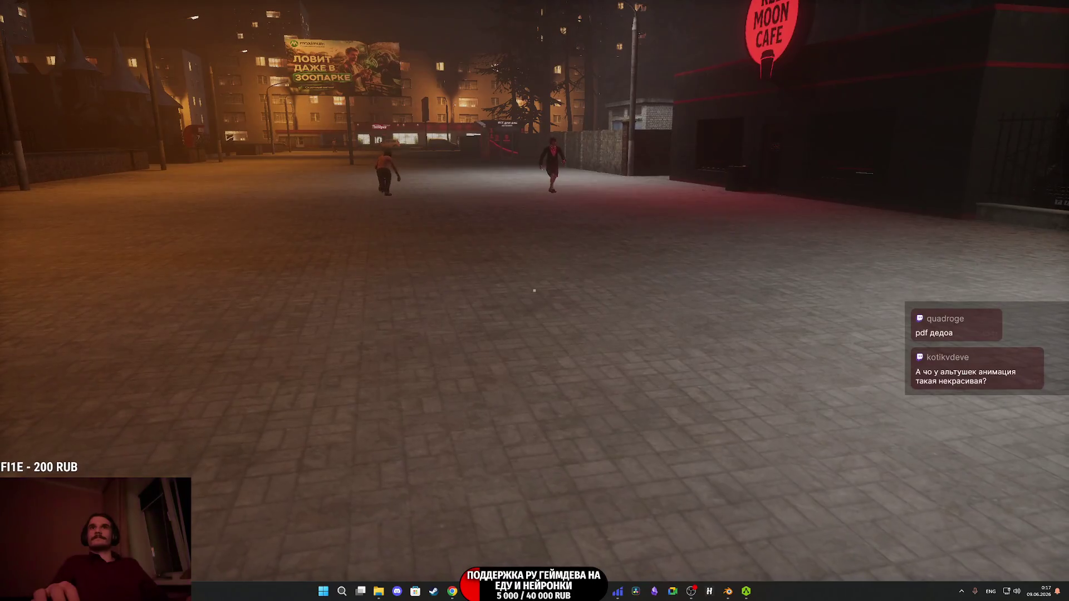
{"action": "key", "text": "w"}
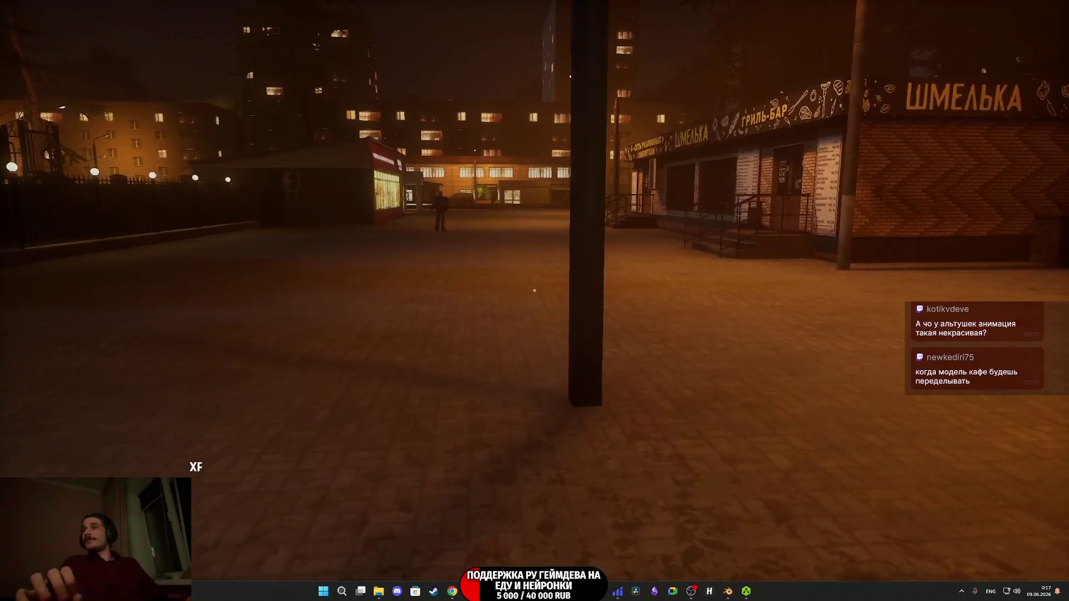
{"action": "key", "text": "w"}
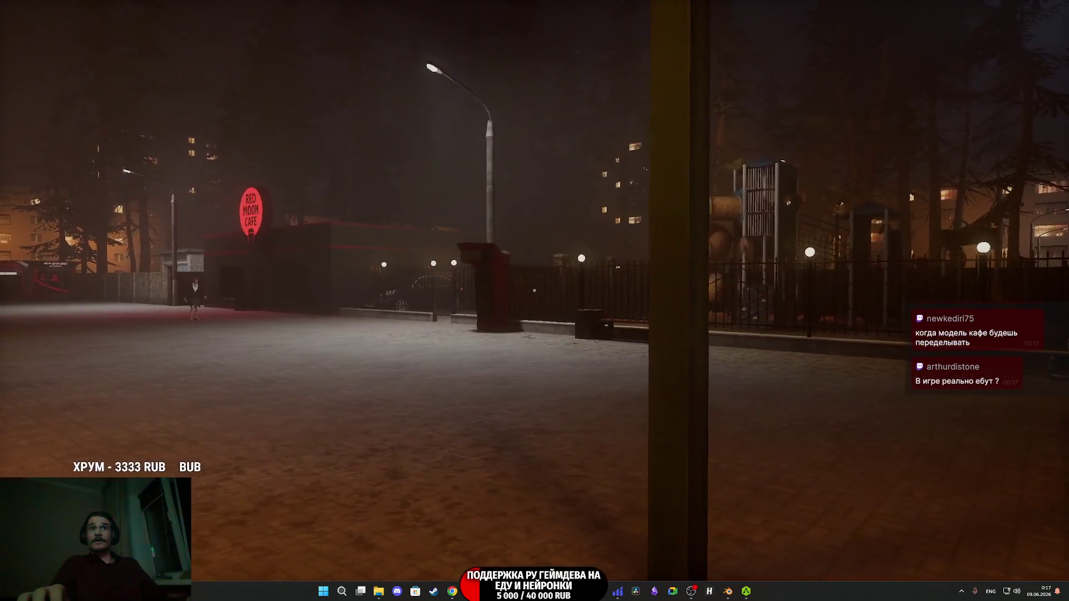
{"action": "key", "text": "Escape"}
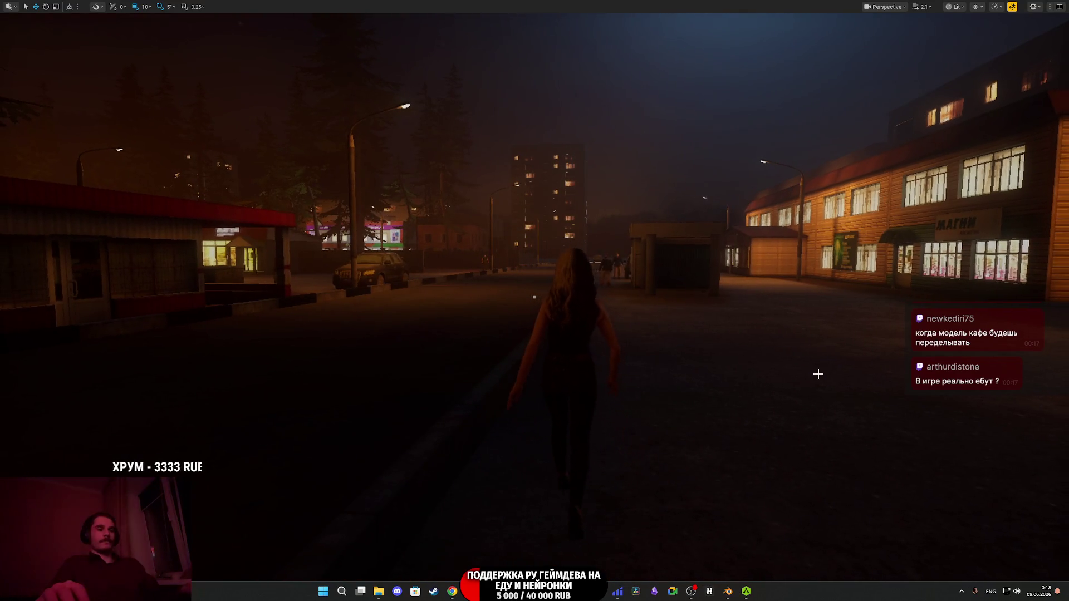
- Restart the play-test with Alt+P after stopping once to check the player start
{"action": "key", "text": "alt+p"}
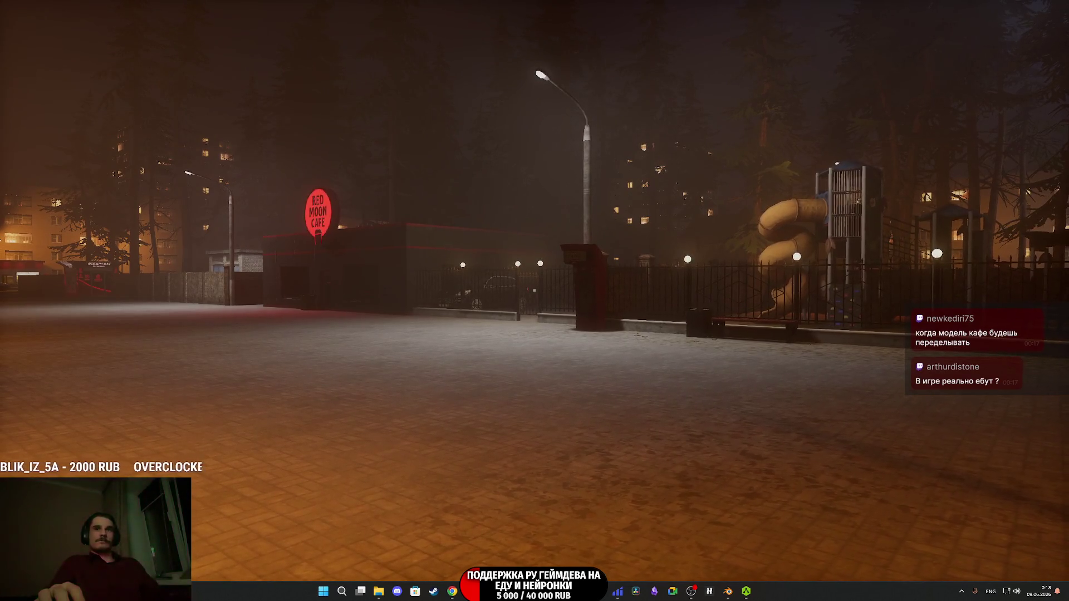
{"action": "key", "text": "Escape"}
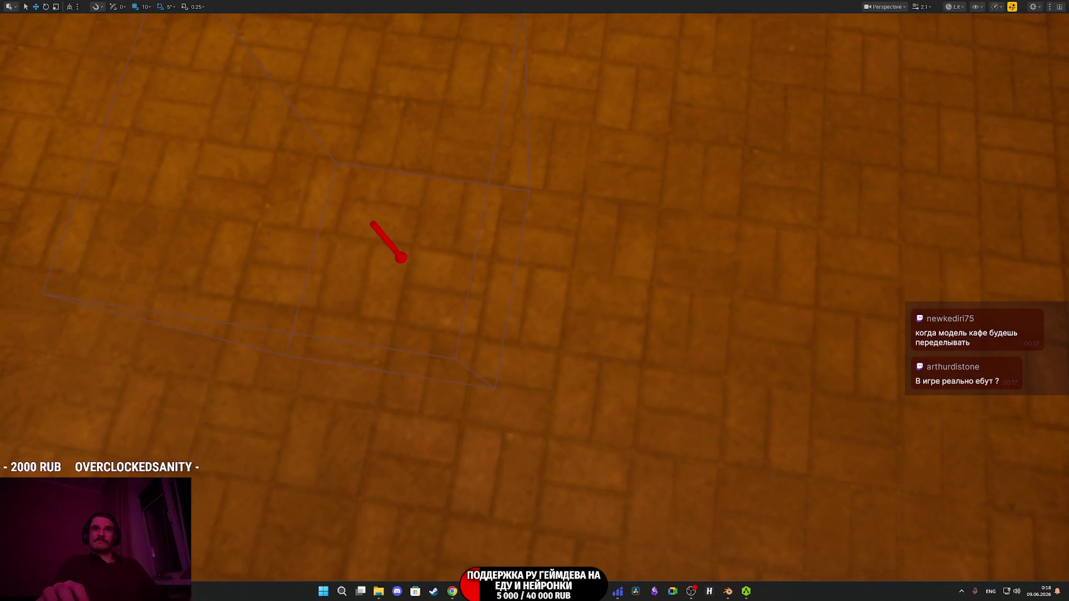
{"action": "scroll", "coordinate": [535, 301], "scroll_direction": "down", "scroll_amount": 5}
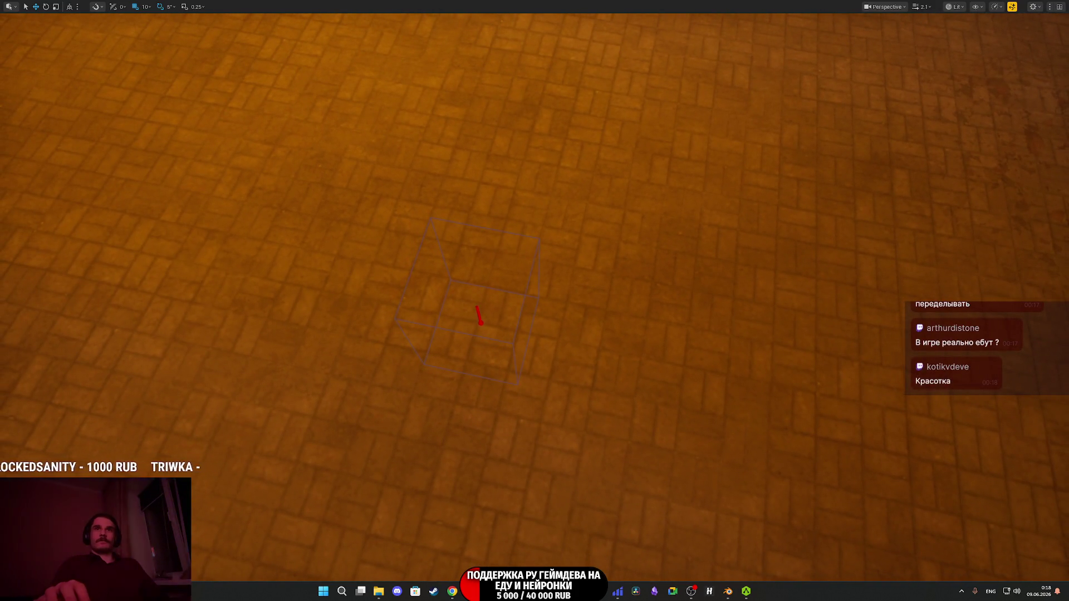
{"action": "key", "text": "alt+p"}
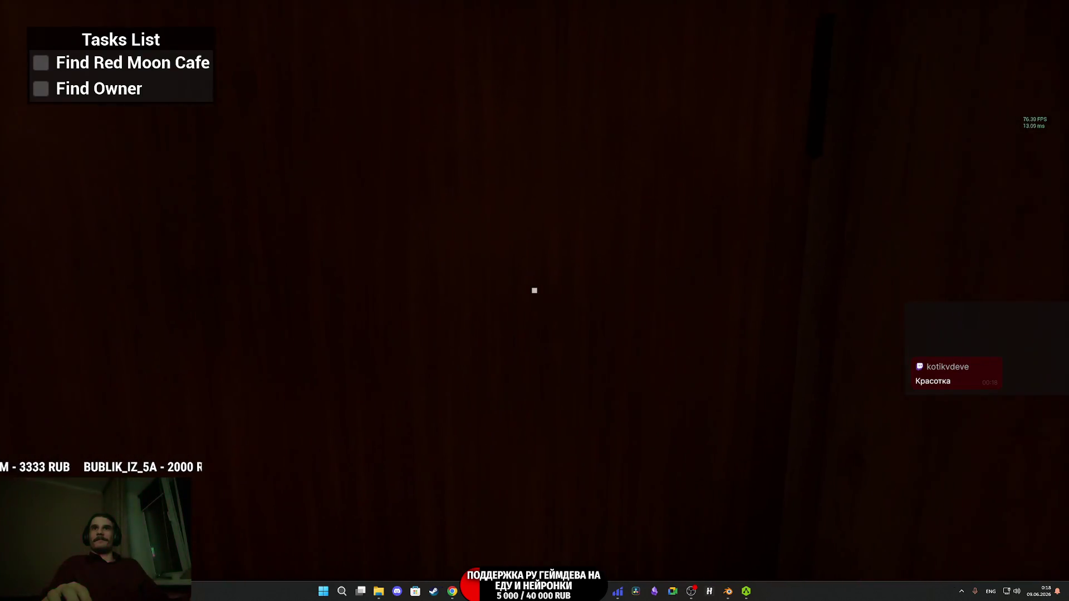
- Walk through the toilet, past the wardrobe, and up to the bathroom mirror, then head outside
{"action": "left_click", "coordinate": [534, 290]}
{"action": "key", "text": "w"}
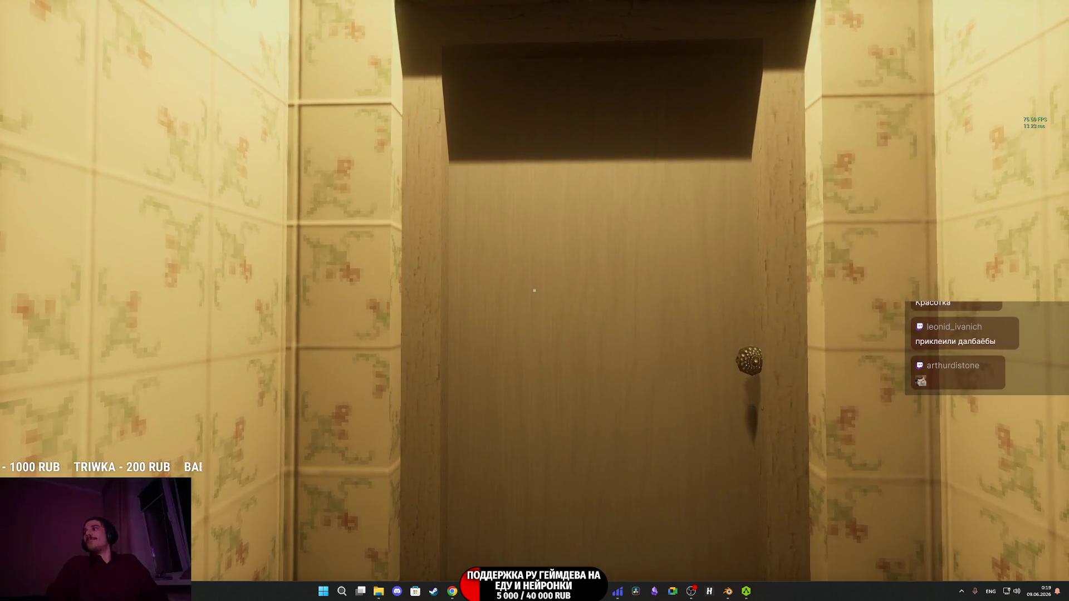
{"action": "key", "text": "w"}
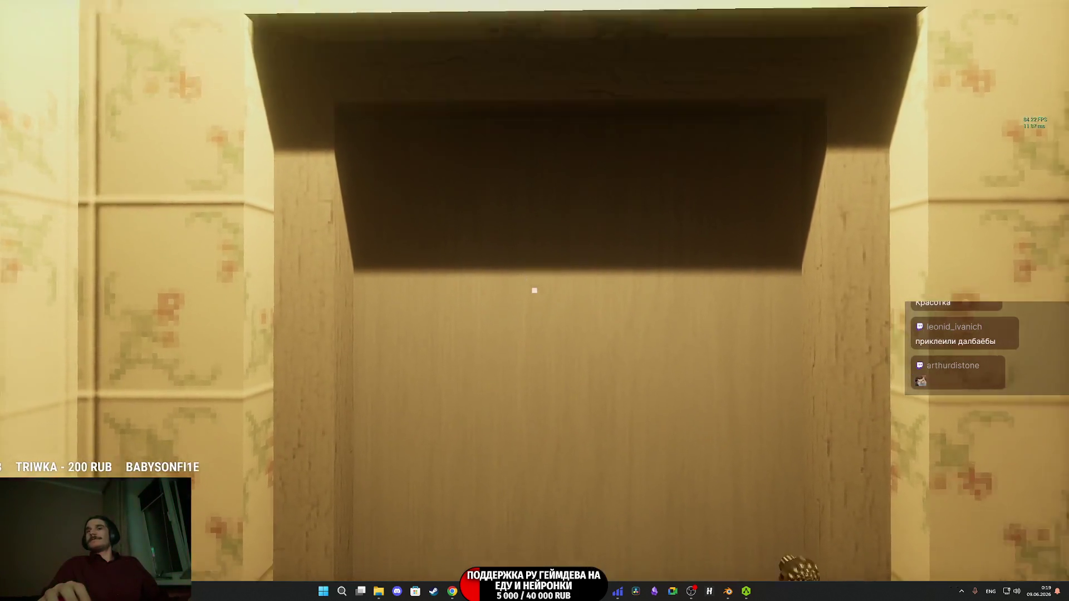
{"action": "left_click", "coordinate": [535, 290]}
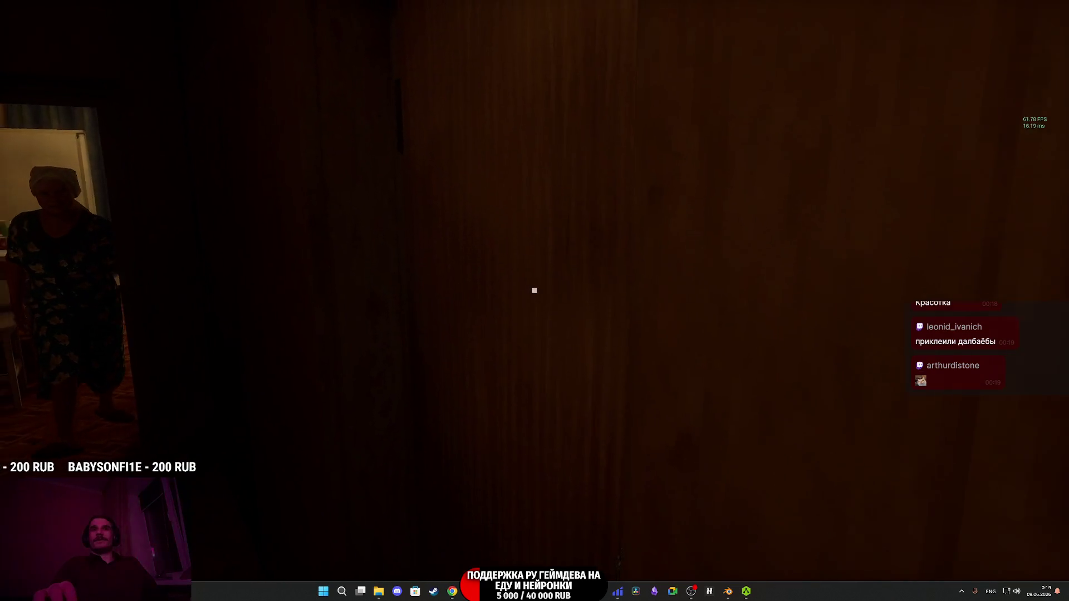
{"action": "left_click", "coordinate": [534, 290]}
{"action": "key", "text": "w"}
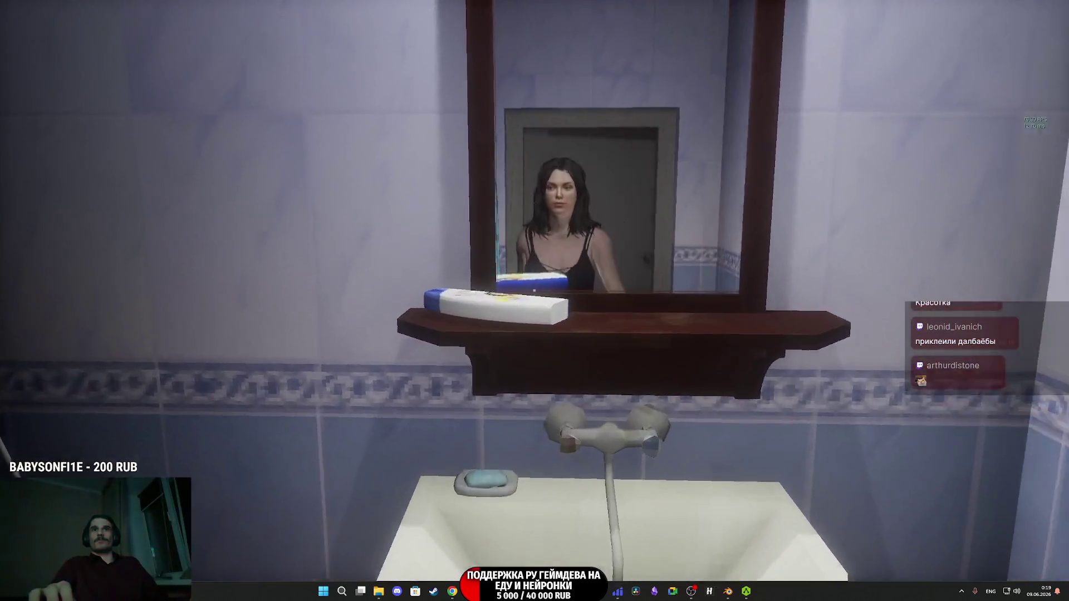
{"action": "key", "text": "w"}
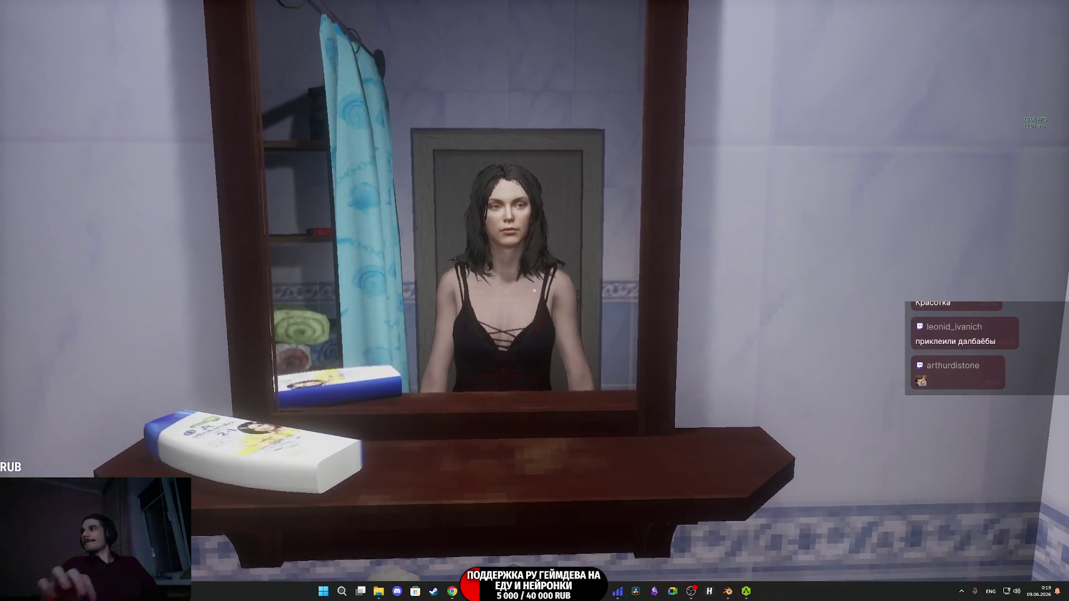
{"action": "left_click", "coordinate": [535, 290]}
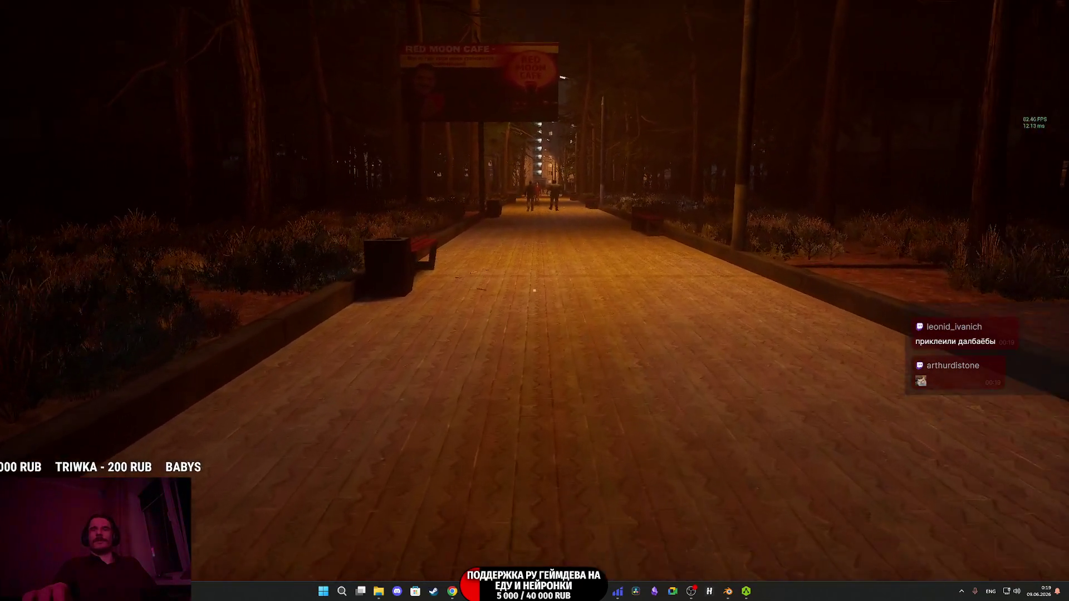
- Walk along the park path, turn toward the building, and toggle to the editor camera with F8
{"action": "key", "text": "w"}
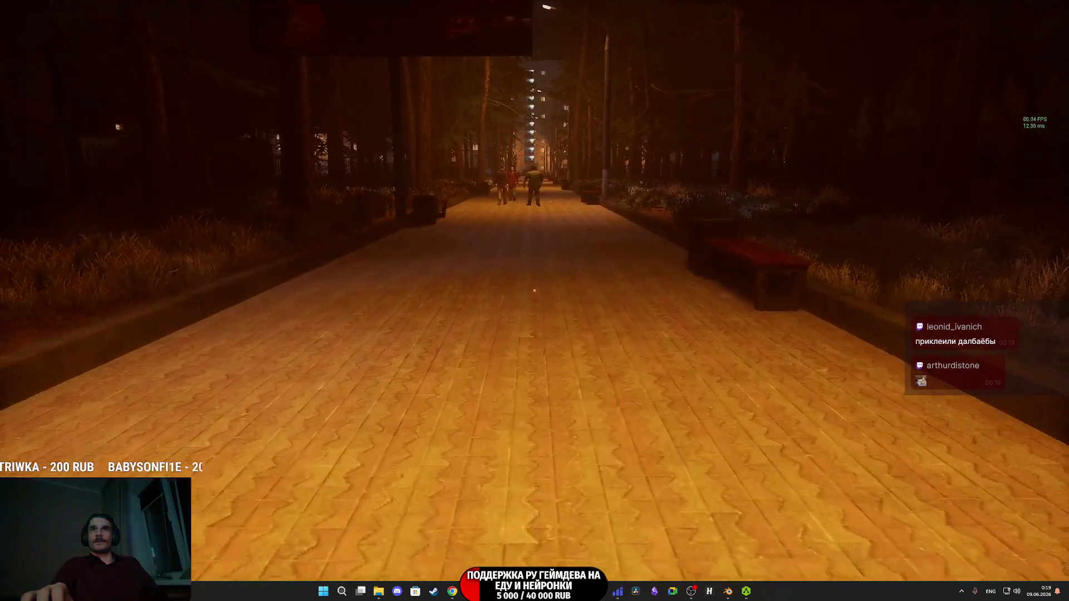
{"action": "key", "text": "e"}
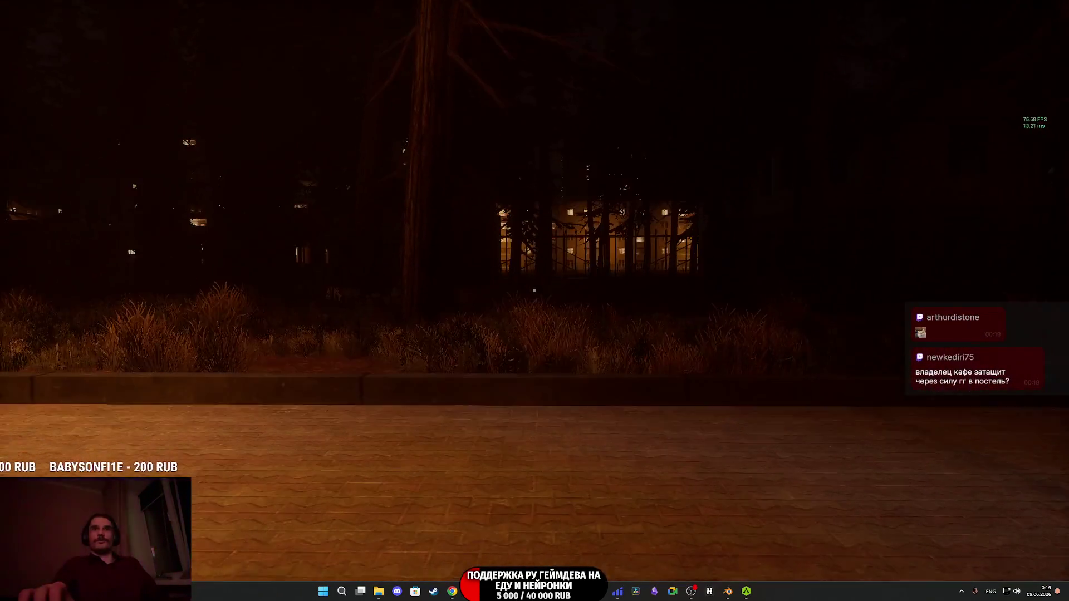
{"action": "key", "text": "F8"}
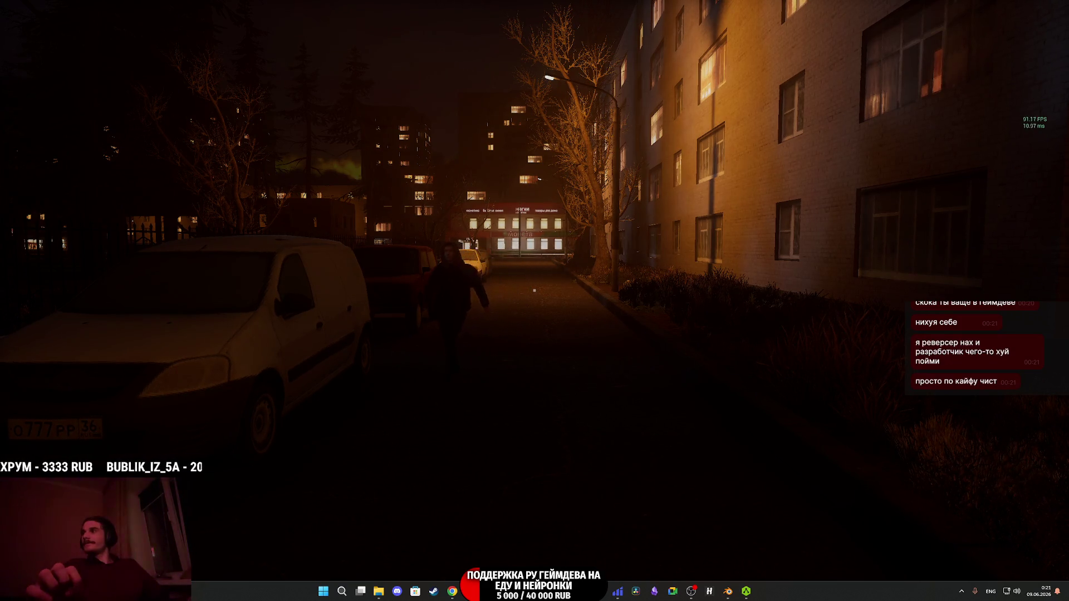
- Walk up to the red-haired NPC by the parked van, continue toward the garages, then eject with F8
{"action": "key", "text": "w"}
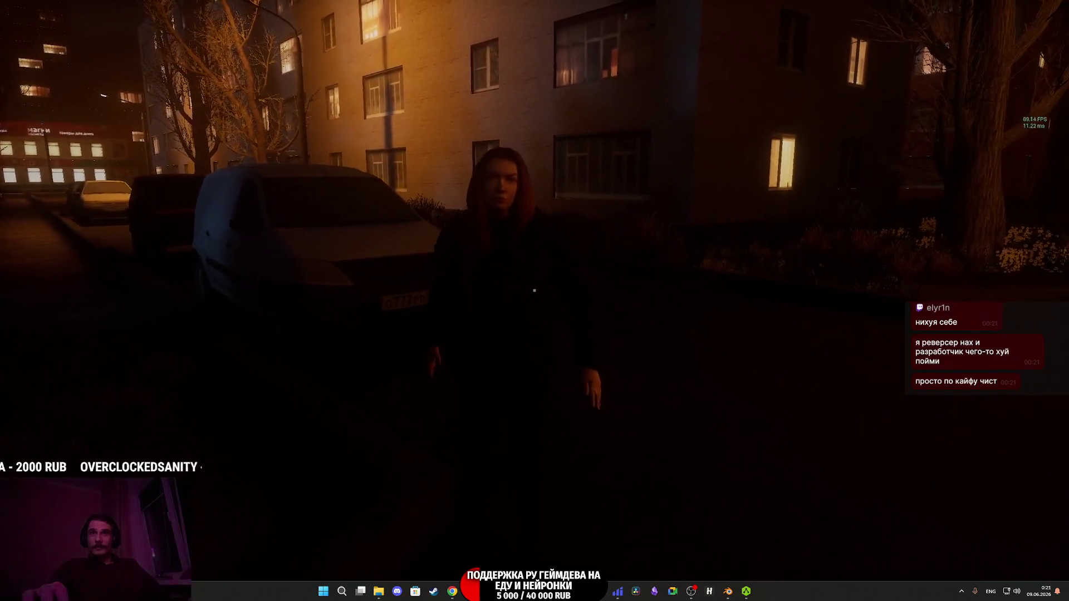
{"action": "key", "text": "w"}
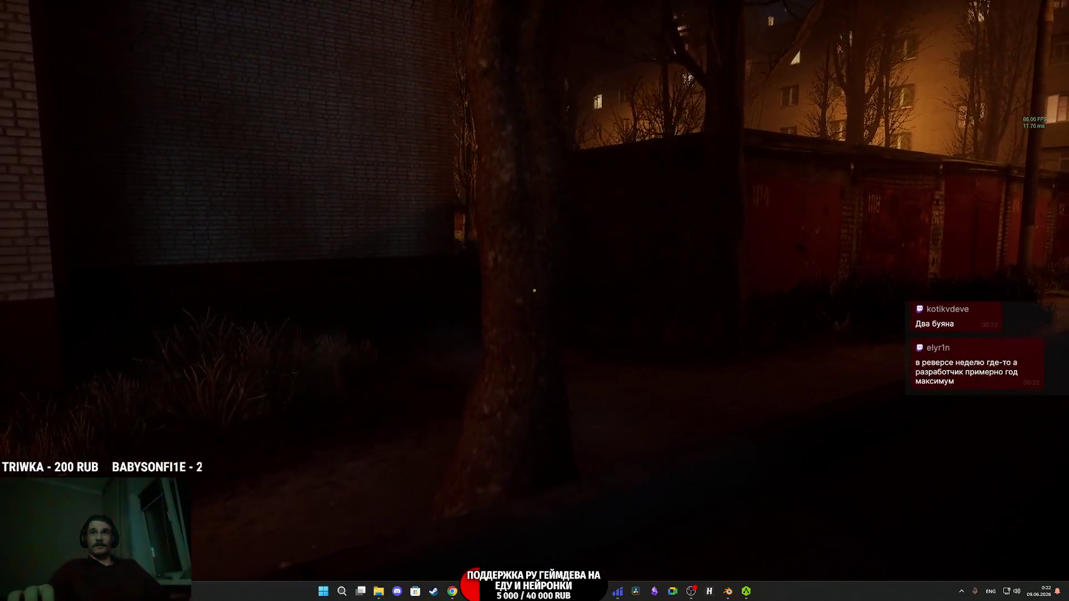
{"action": "key", "text": "F8"}
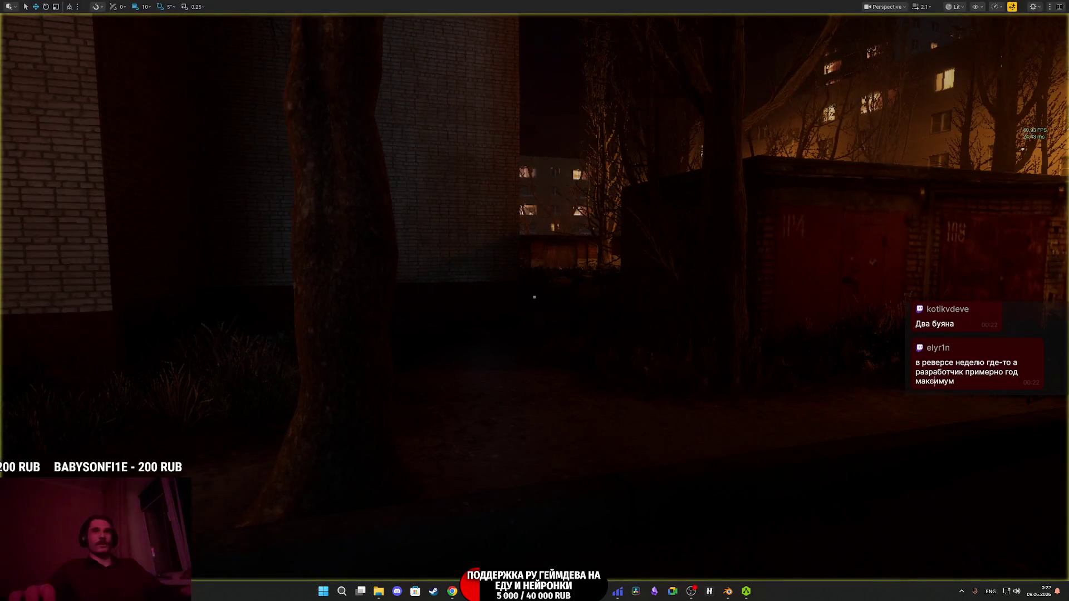
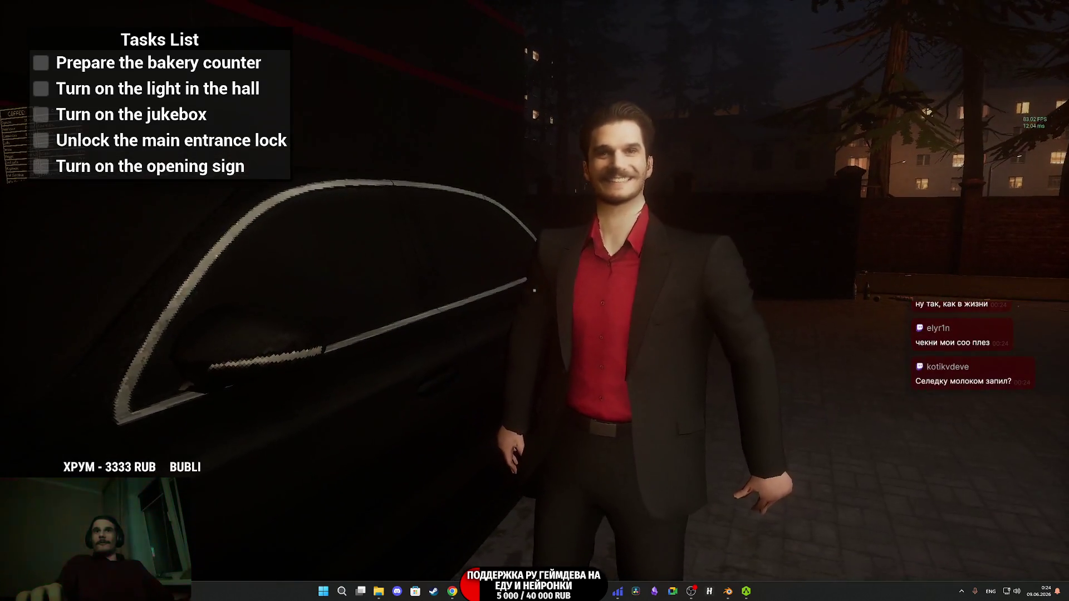
- Walk behind the car and unlock the red door with the key ring from the inventory
{"action": "key", "text": "w"}
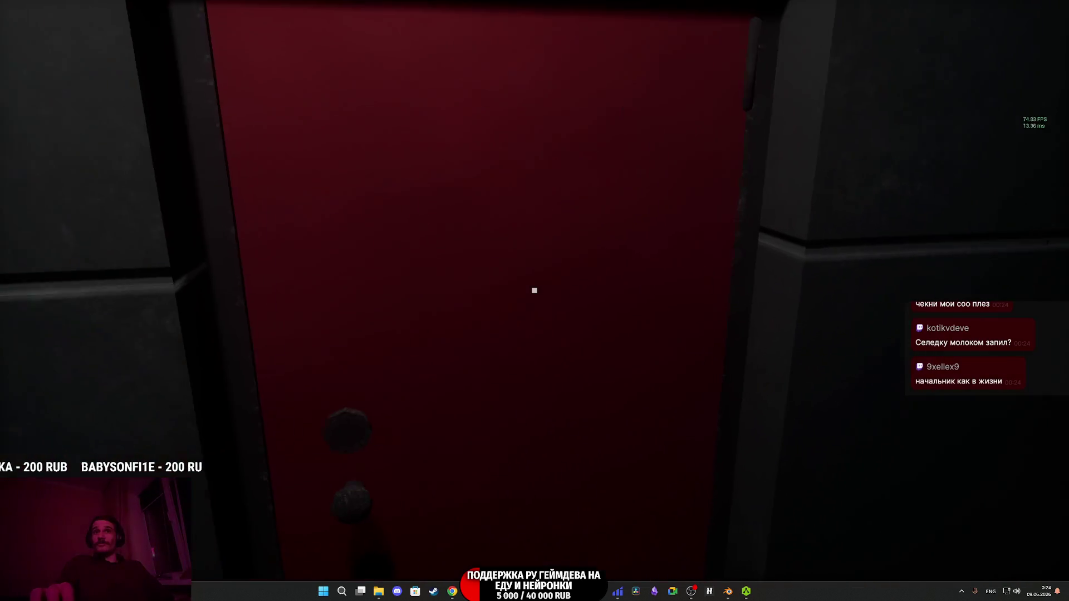
{"action": "key", "text": "Tab"}
{"action": "left_click", "coordinate": [510, 520]}
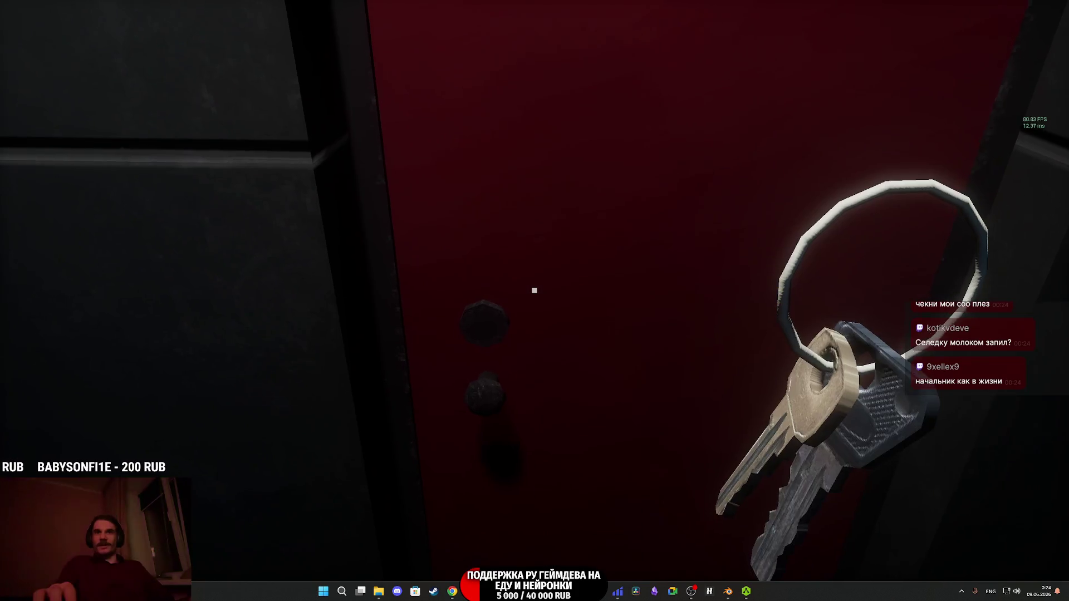
{"action": "left_click", "coordinate": [534, 290]}
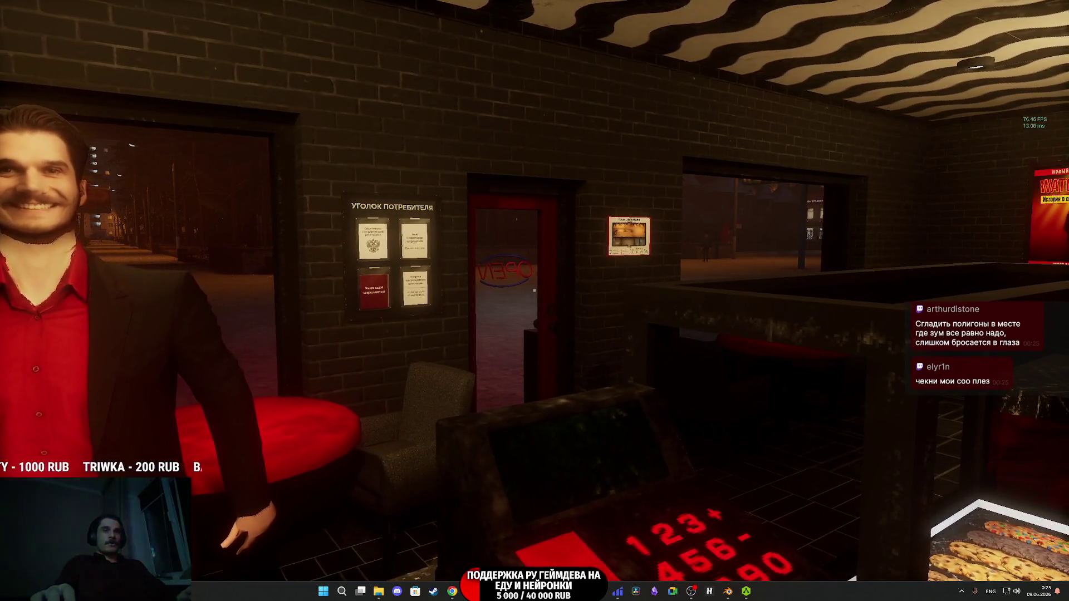
- Pause the game, check the Twitch stream manager, and return to the paused game
{"action": "key", "text": "Escape"}
{"action": "left_click", "coordinate": [454, 594]}
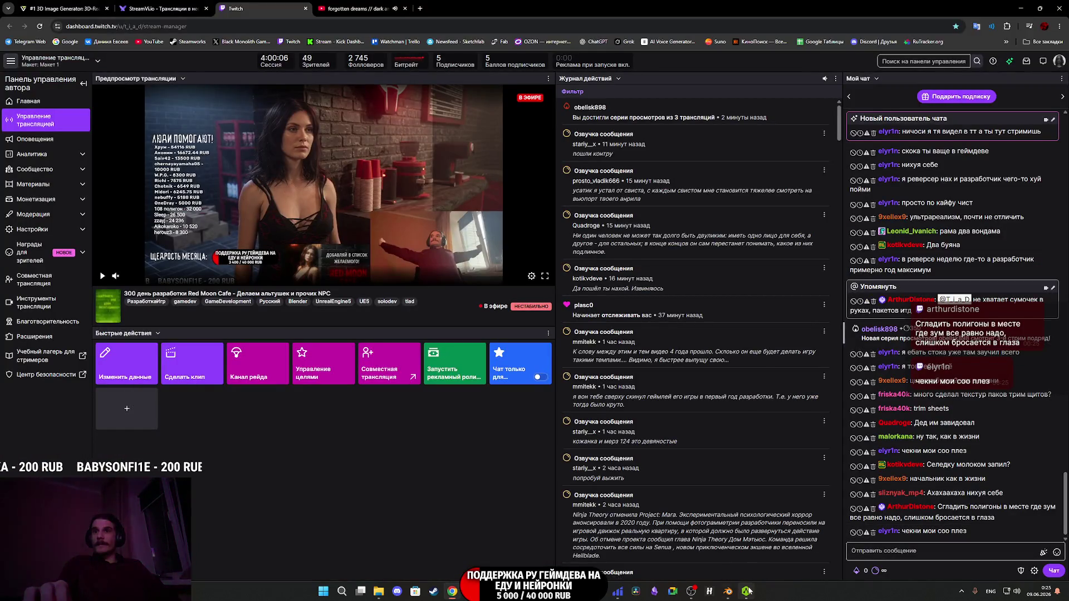
{"action": "mouse_move", "coordinate": [729, 597]}
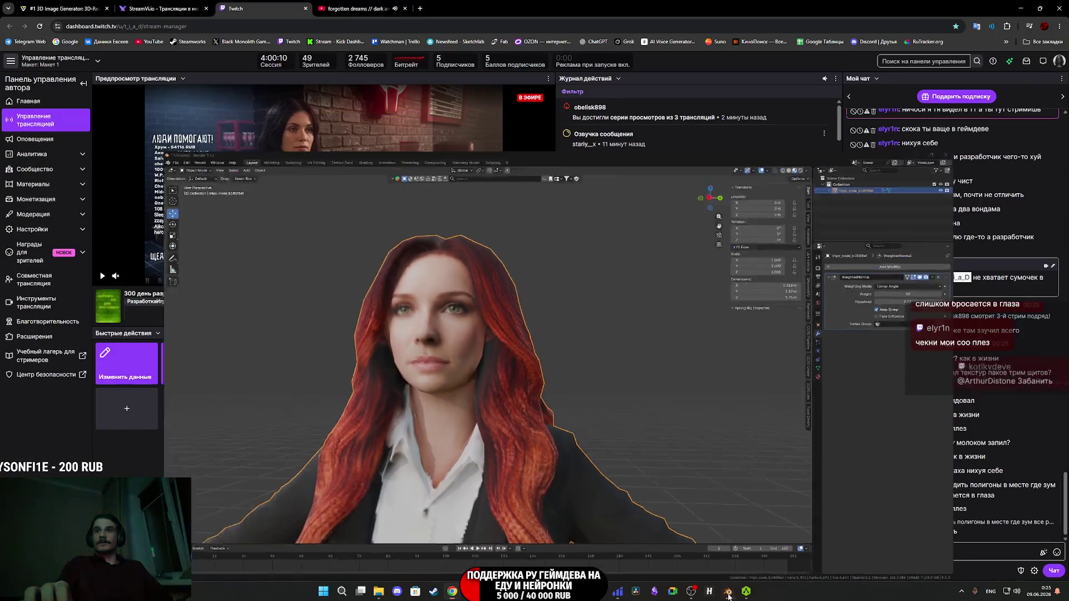
{"action": "mouse_move", "coordinate": [668, 595]}
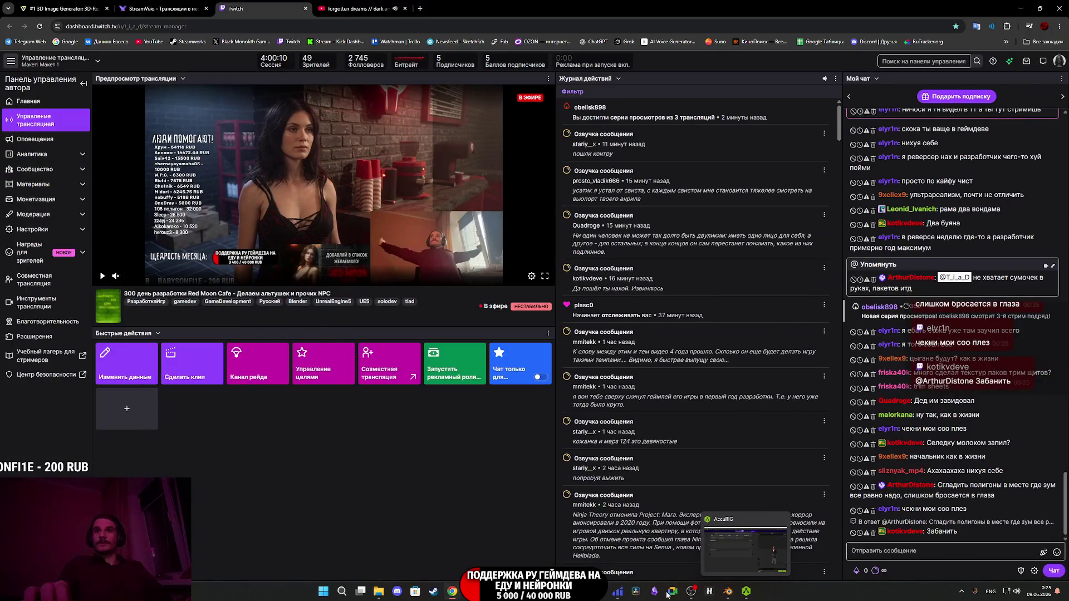
{"action": "key", "text": "alt+Tab"}
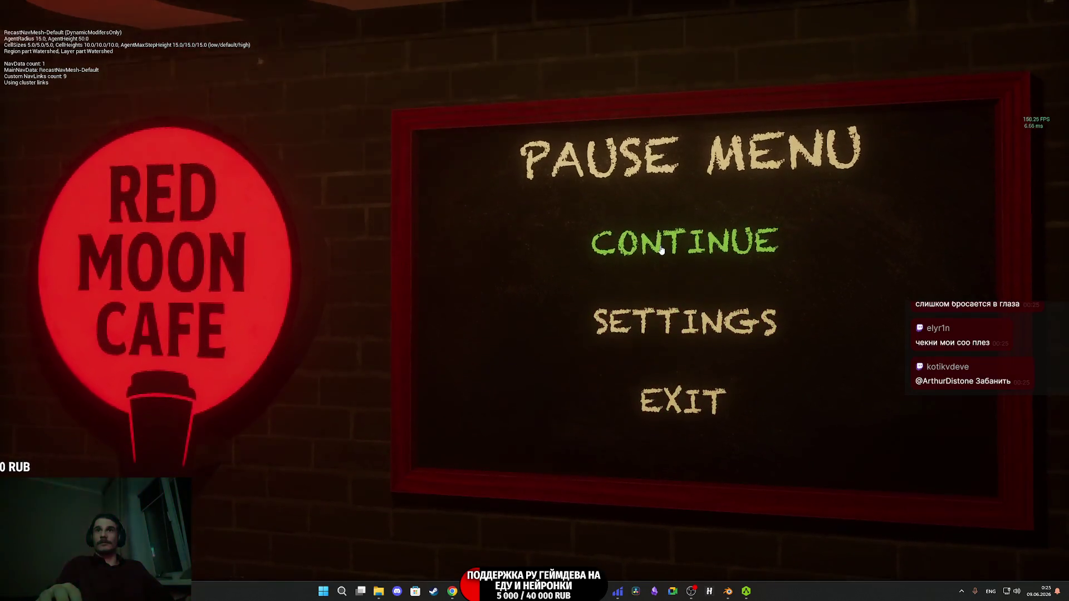
- Resume the game, put a lid on the coffee cup, and place it on the serving counter
{"action": "left_click", "coordinate": [659, 257]}
{"action": "key", "text": "Escape"}
{"action": "left_click", "coordinate": [658, 258]}
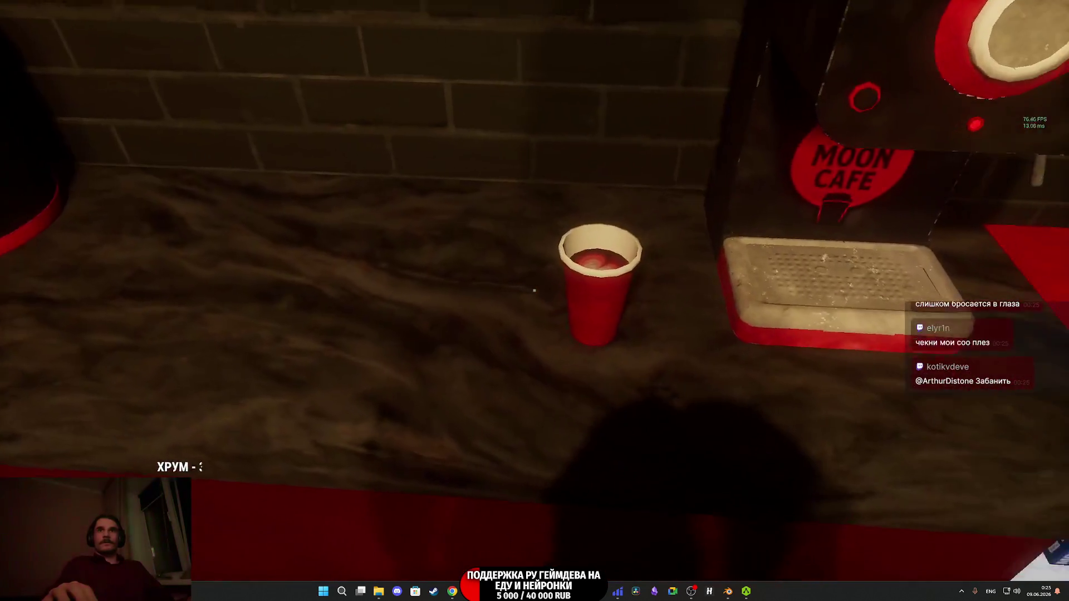
{"action": "left_click", "coordinate": [534, 290]}
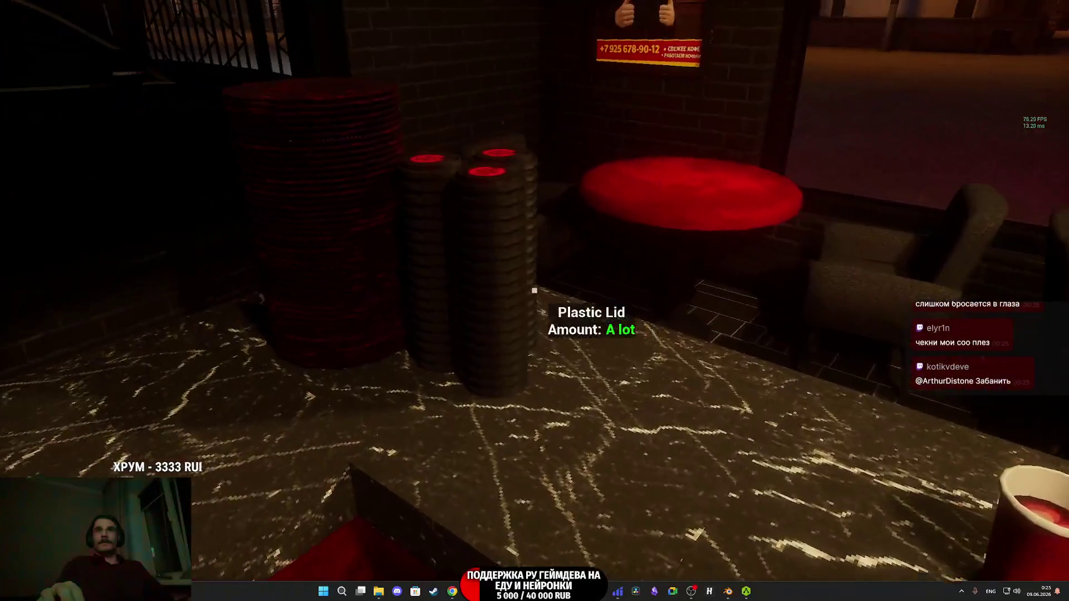
{"action": "left_click", "coordinate": [534, 290]}
{"action": "left_click", "coordinate": [534, 290]}
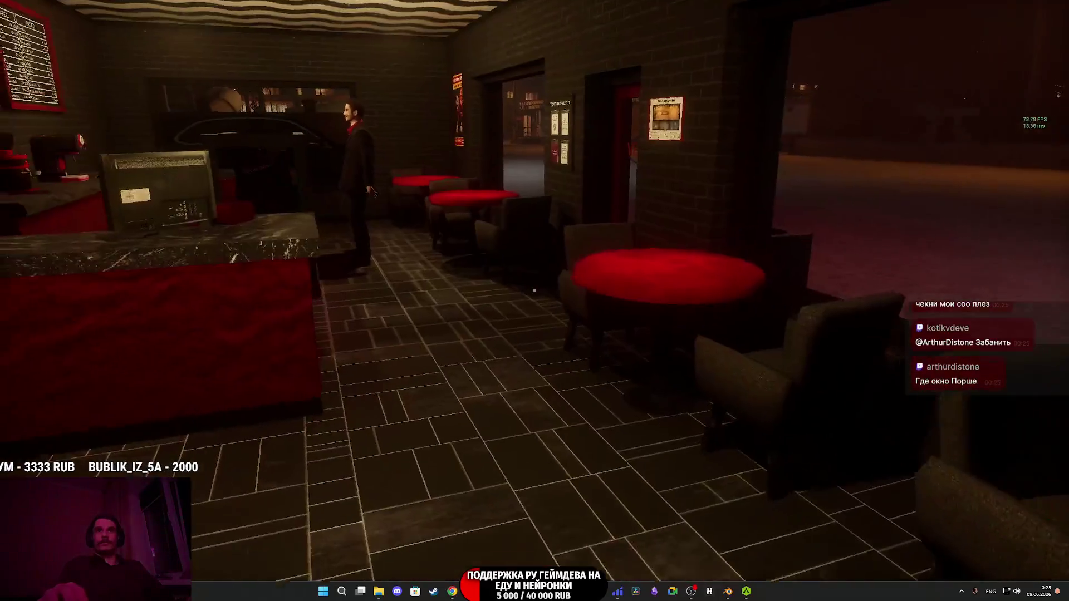
- Walk across the cafe back behind the register, then bring up the Twitch stream manager
{"action": "key", "text": "w"}
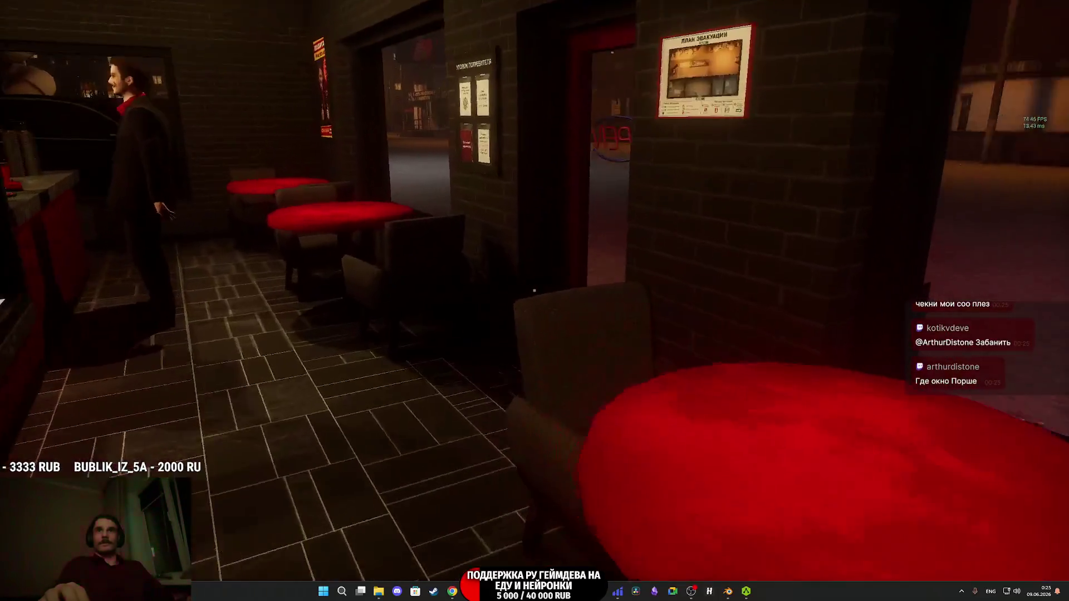
{"action": "key", "text": "w"}
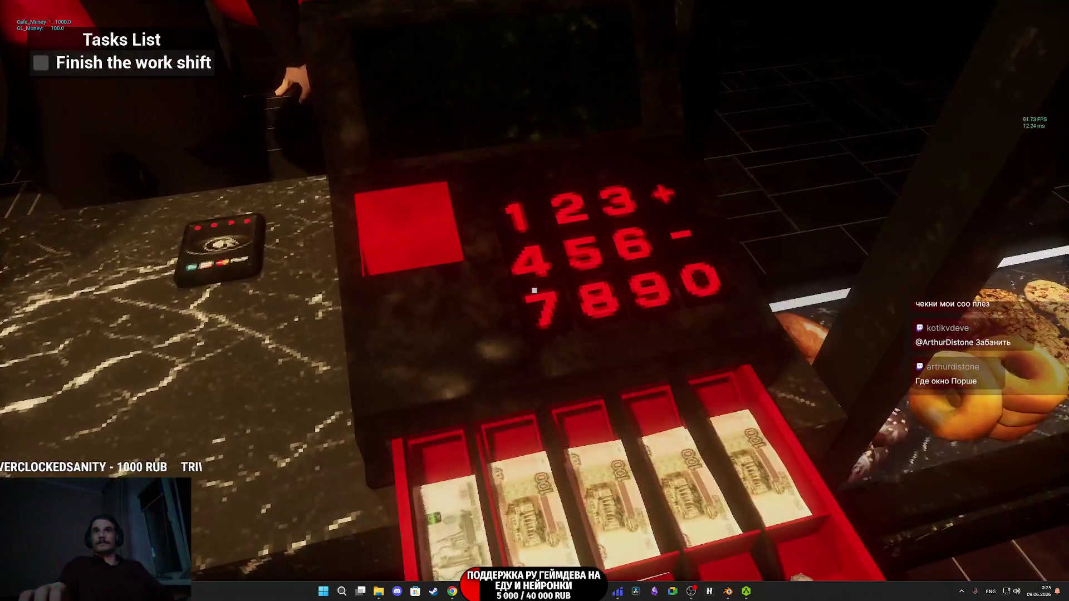
{"action": "key", "text": "s"}
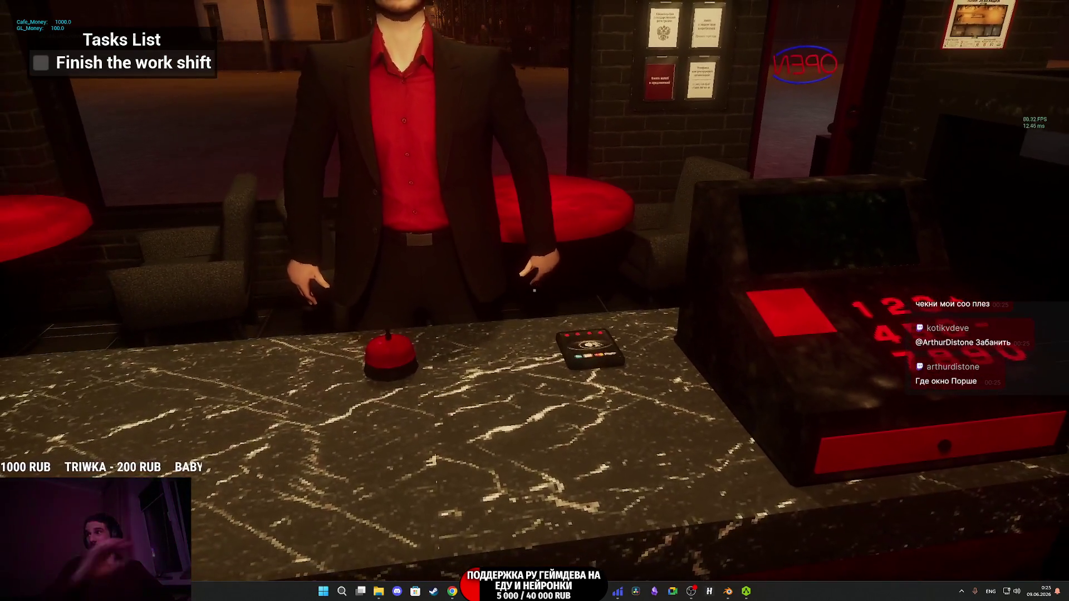
{"action": "key", "text": "s"}
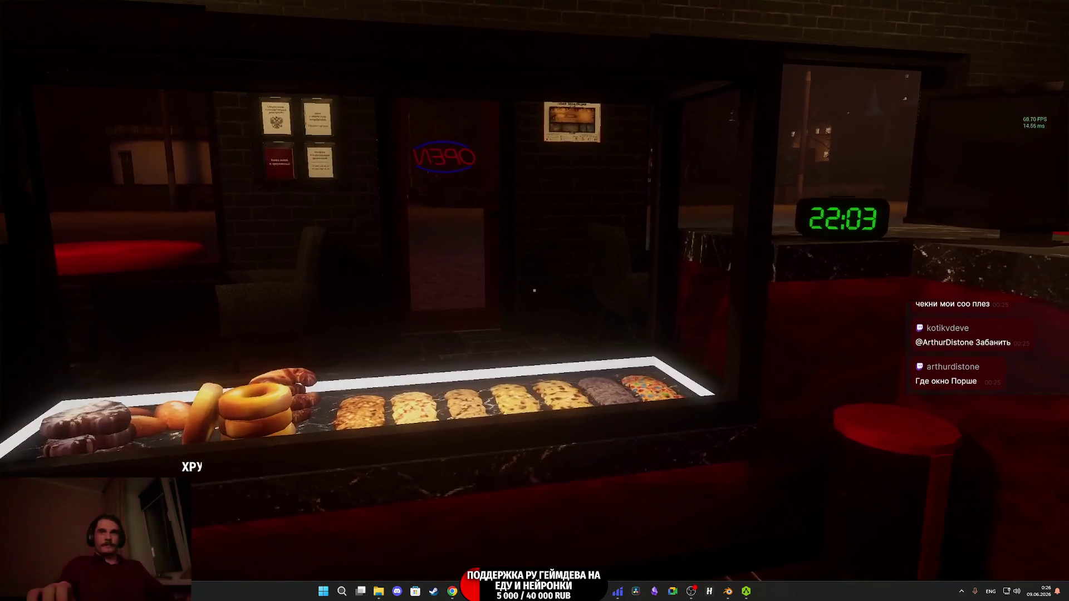
{"action": "key", "text": "super"}
{"action": "left_click", "coordinate": [453, 593]}
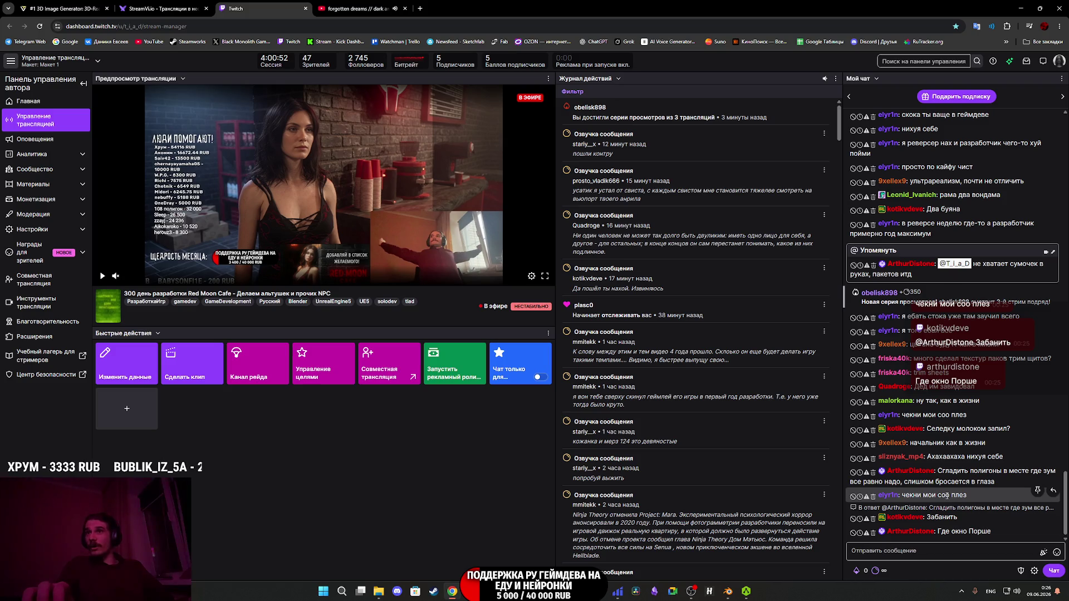
- Scroll the live chat and jump it to the newest messages
{"action": "scroll", "coordinate": [946, 495], "scroll_direction": "up", "scroll_amount": 1}
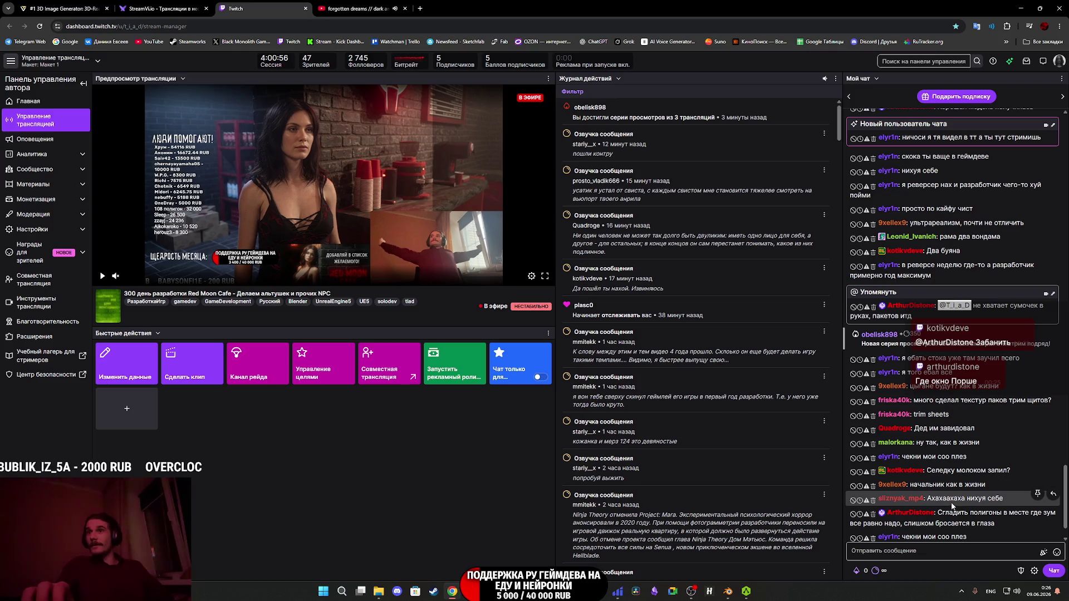
{"action": "scroll", "coordinate": [953, 505], "scroll_direction": "down", "scroll_amount": 1}
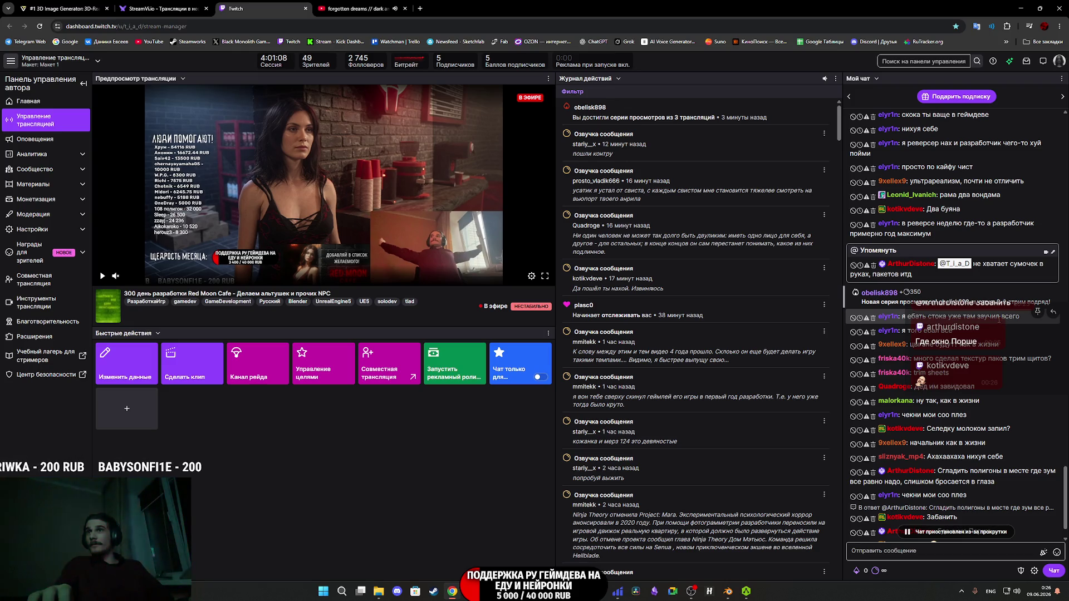
{"action": "left_click", "coordinate": [915, 532]}
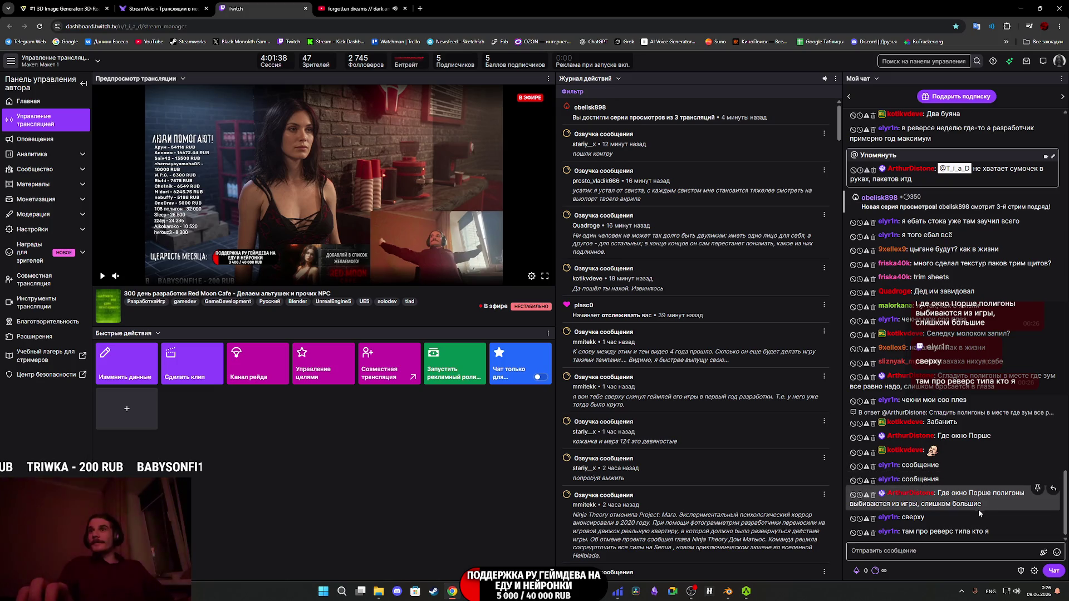
- Scroll back through earlier chat messages, then switch back to the cafe game
{"action": "mouse_move", "coordinate": [975, 531]}
{"action": "scroll", "coordinate": [996, 390], "scroll_direction": "up", "scroll_amount": 1}
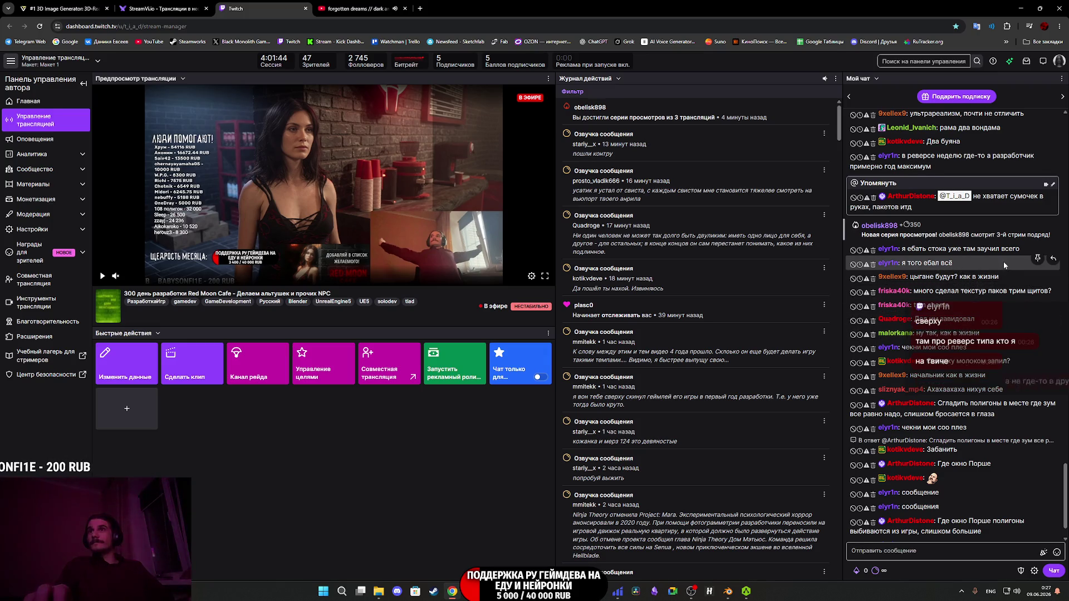
{"action": "scroll", "coordinate": [1004, 262], "scroll_direction": "up", "scroll_amount": 3}
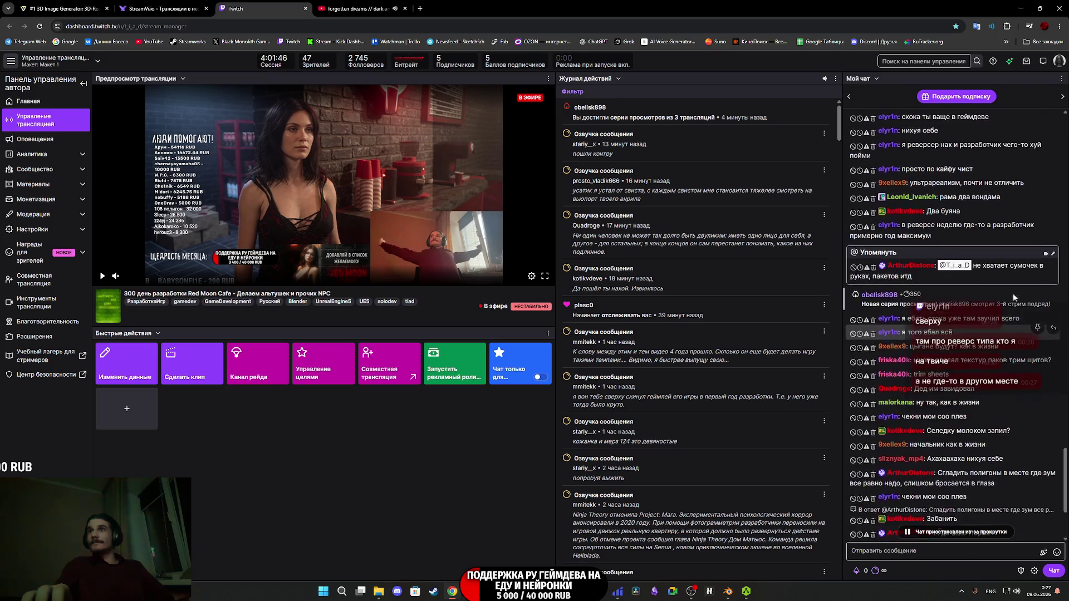
{"action": "scroll", "coordinate": [1013, 293], "scroll_direction": "up", "scroll_amount": 2}
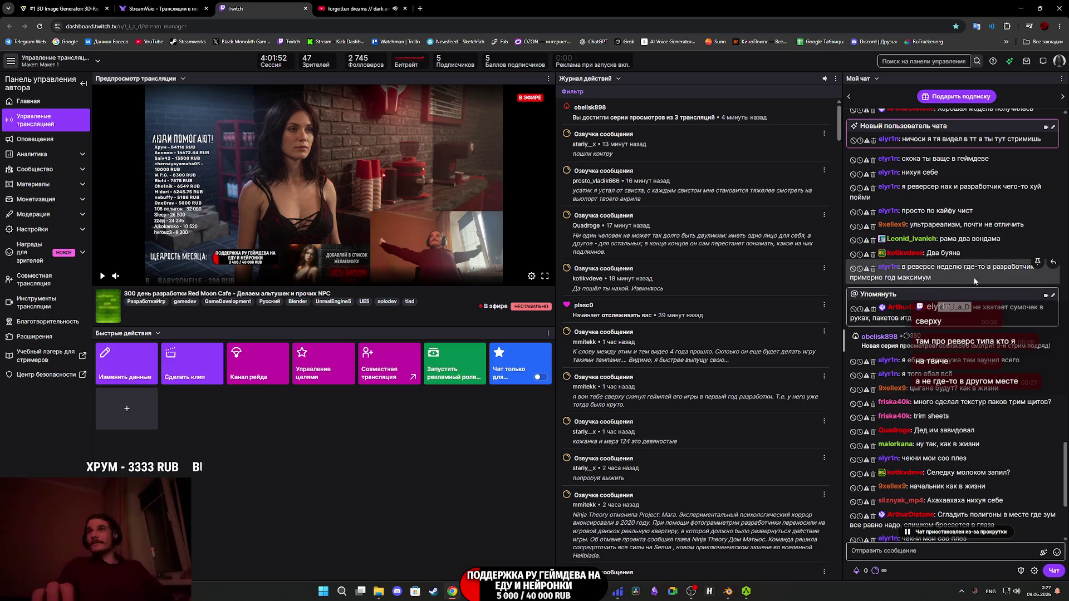
{"action": "scroll", "coordinate": [975, 281], "scroll_direction": "up", "scroll_amount": 2}
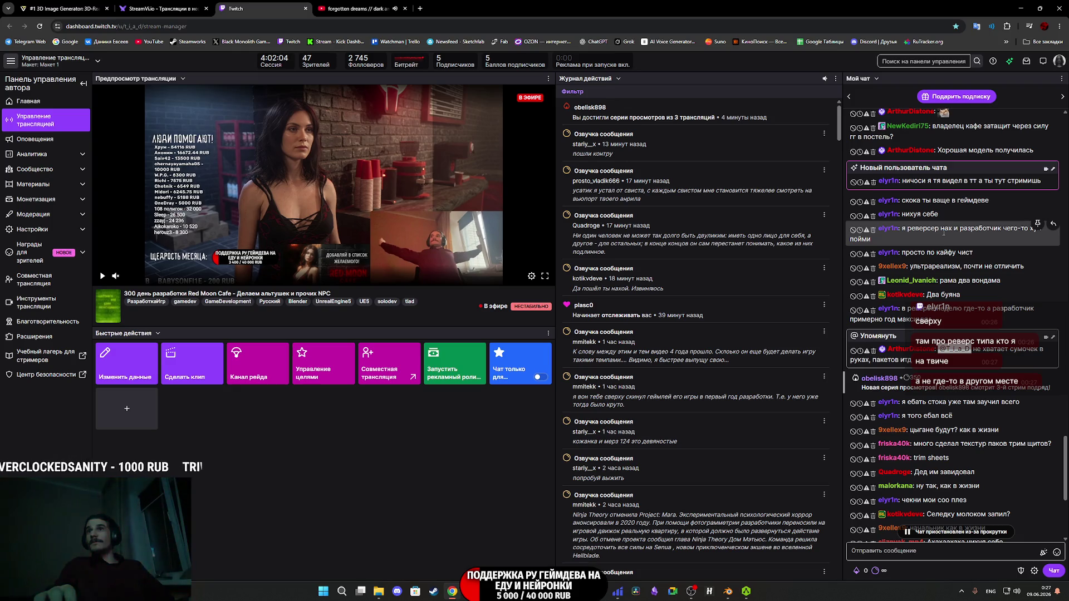
{"action": "scroll", "coordinate": [947, 267], "scroll_direction": "down", "scroll_amount": 4}
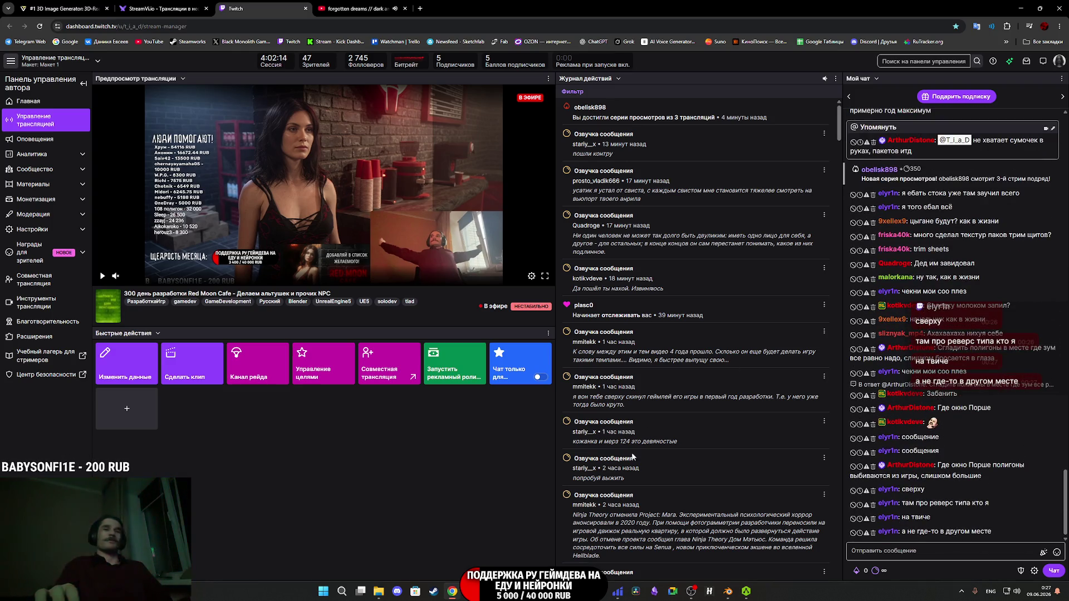
{"action": "mouse_move", "coordinate": [487, 592]}
{"action": "left_click", "coordinate": [487, 546]}
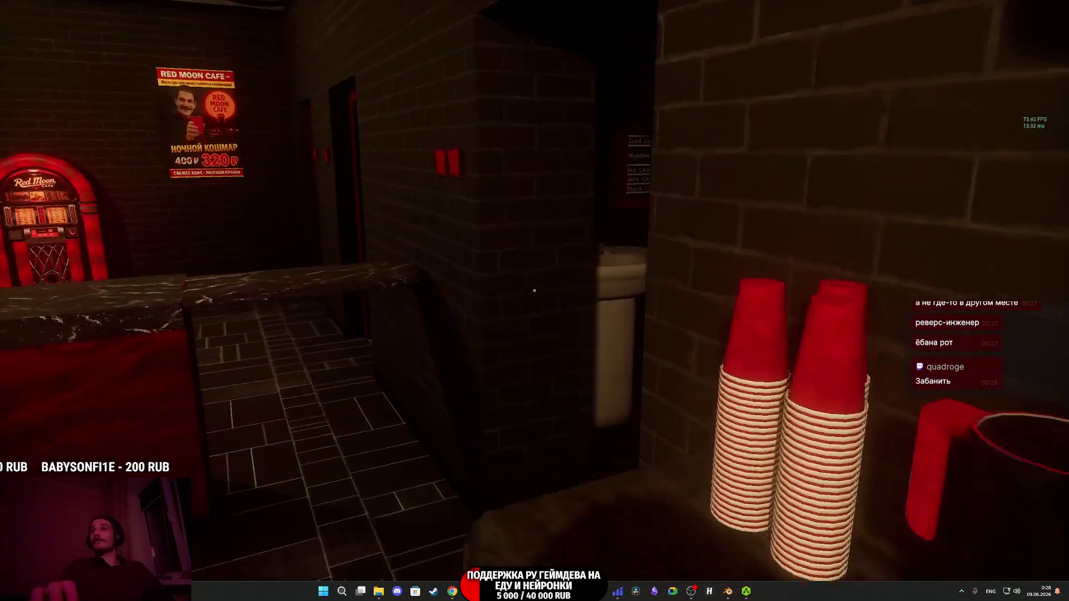
- Walk through the cafe to ring up the Nightmare (320 RUB) and Donut (60 RUB) order
{"action": "key", "text": "w"}
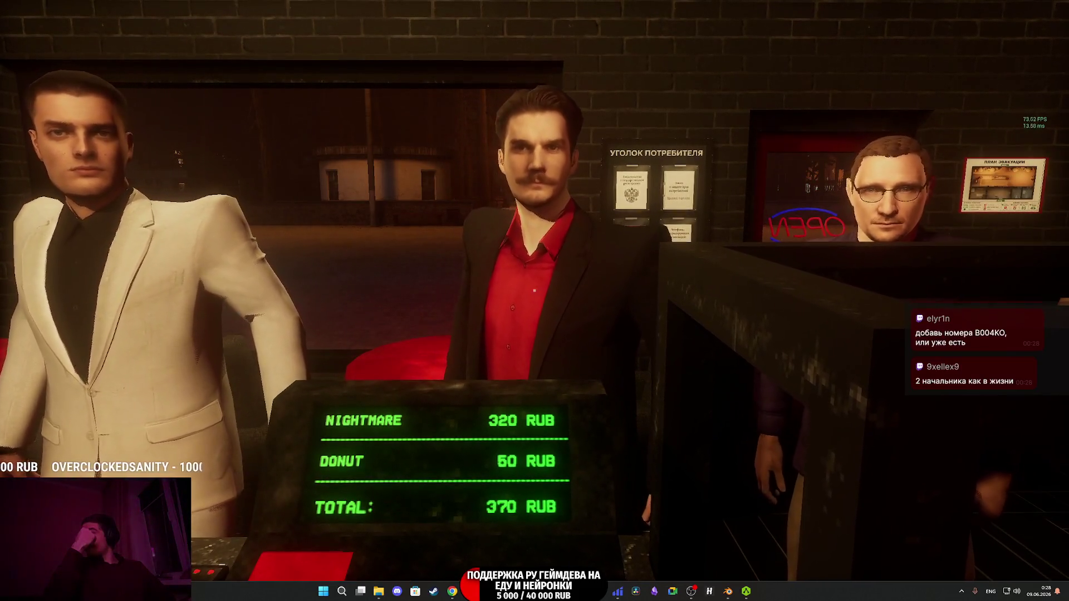
- Shift position at the register and make rude gestures at the bearded customer
{"action": "key", "text": "w"}
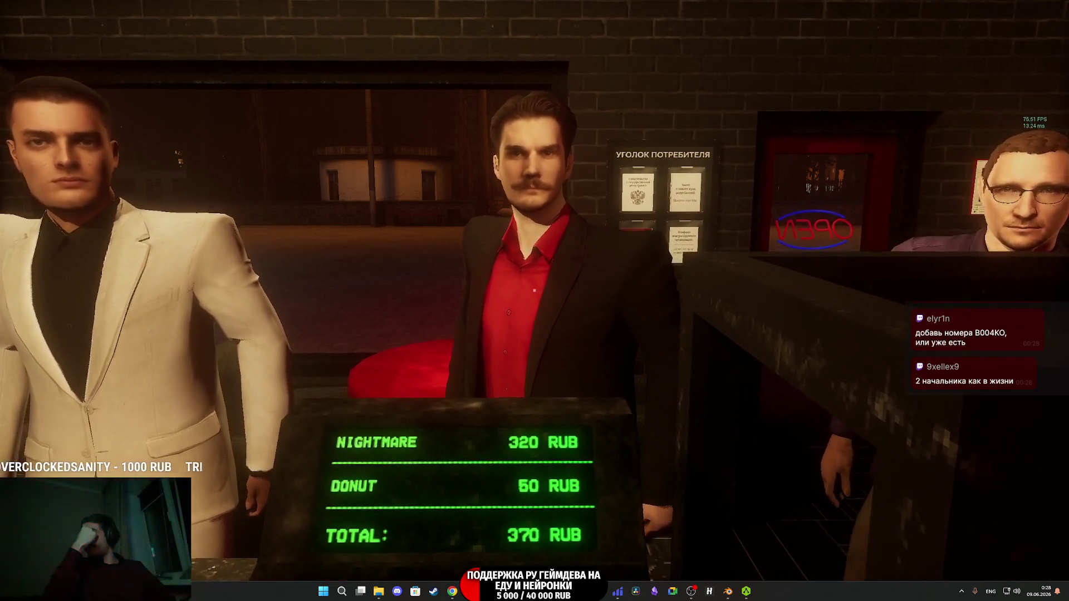
{"action": "key", "text": "w"}
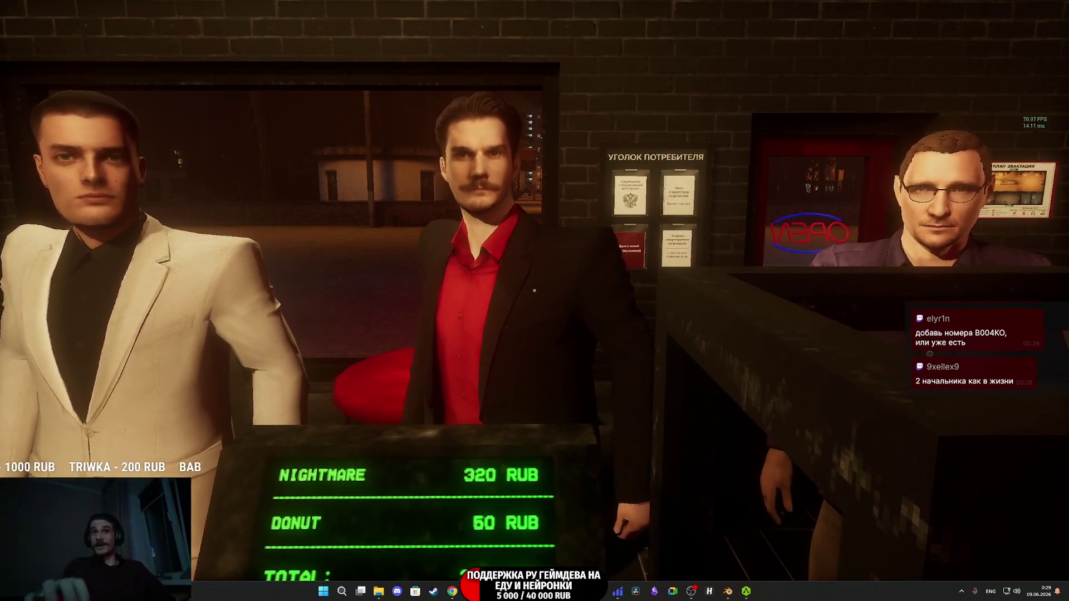
{"action": "mouse_move", "coordinate": [534, 290]}
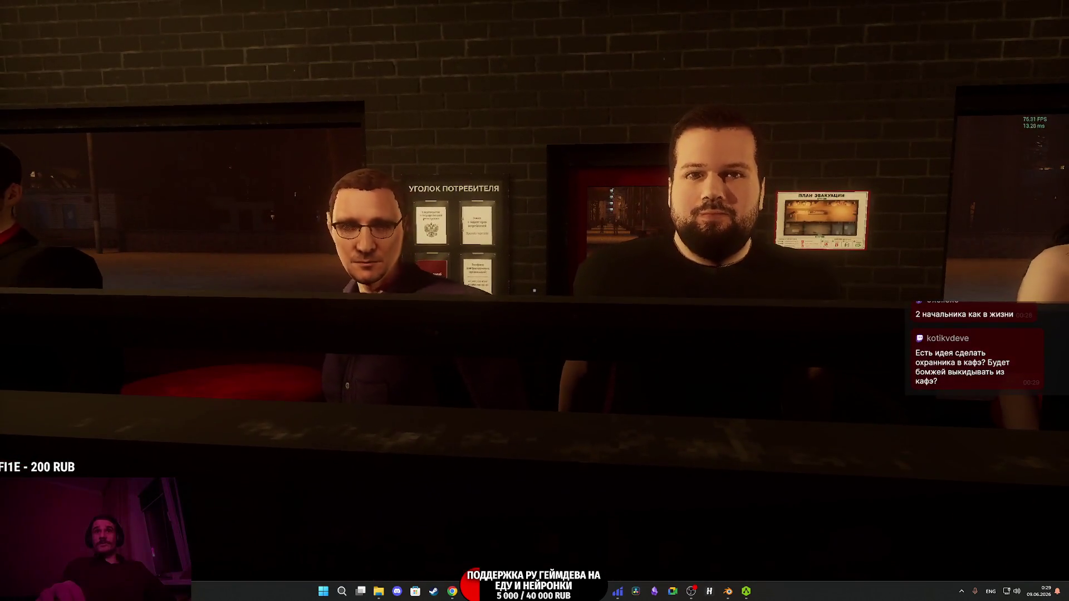
{"action": "key", "text": "g"}
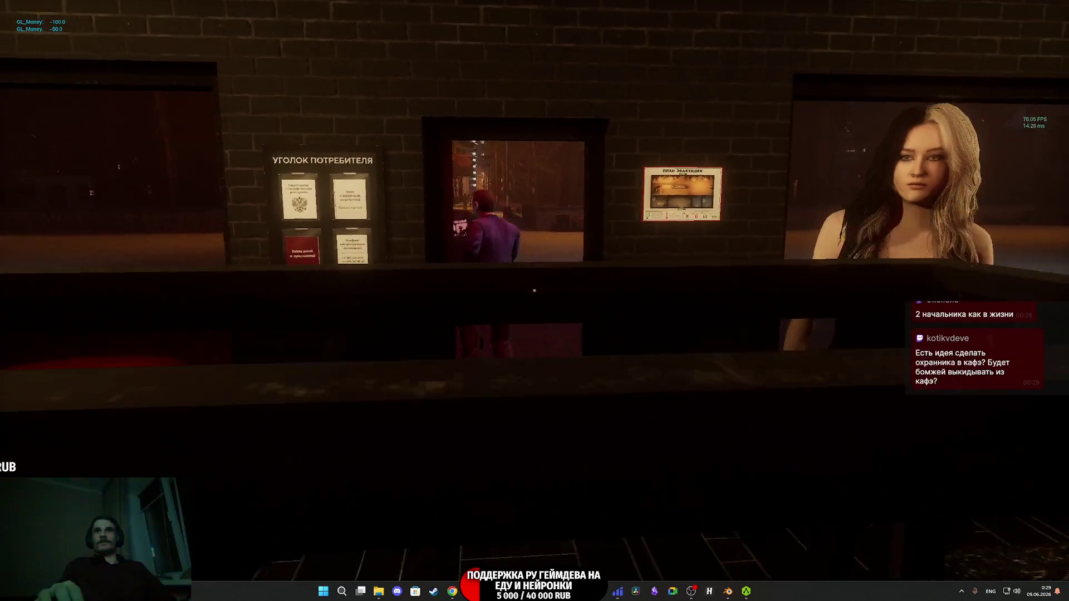
{"action": "key", "text": "g"}
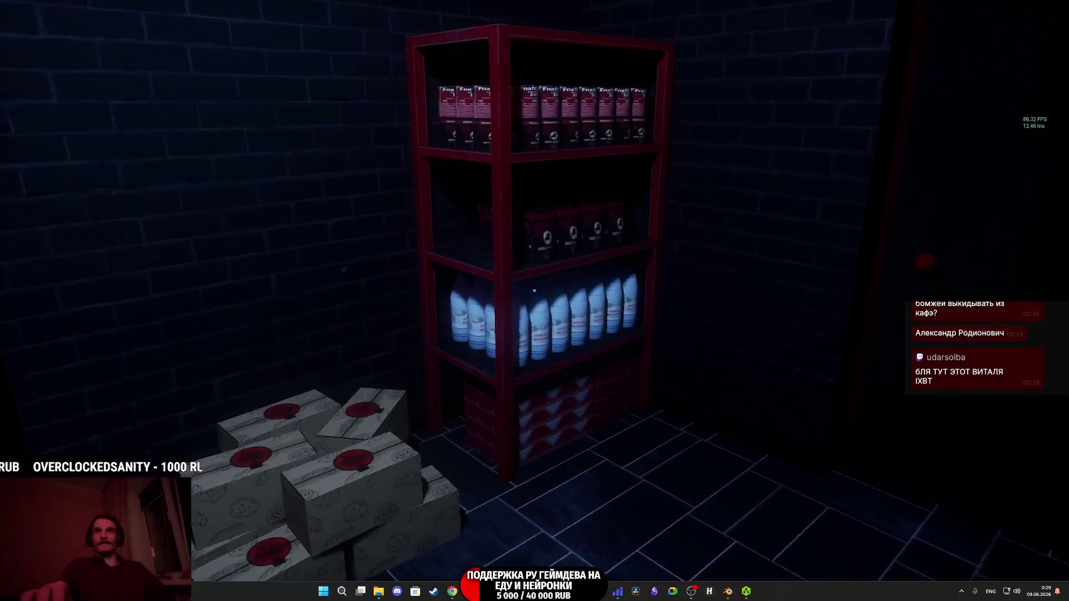
- Walk to the coffee counter and refill the grinder with Premium Coffee
{"action": "key", "text": "w"}
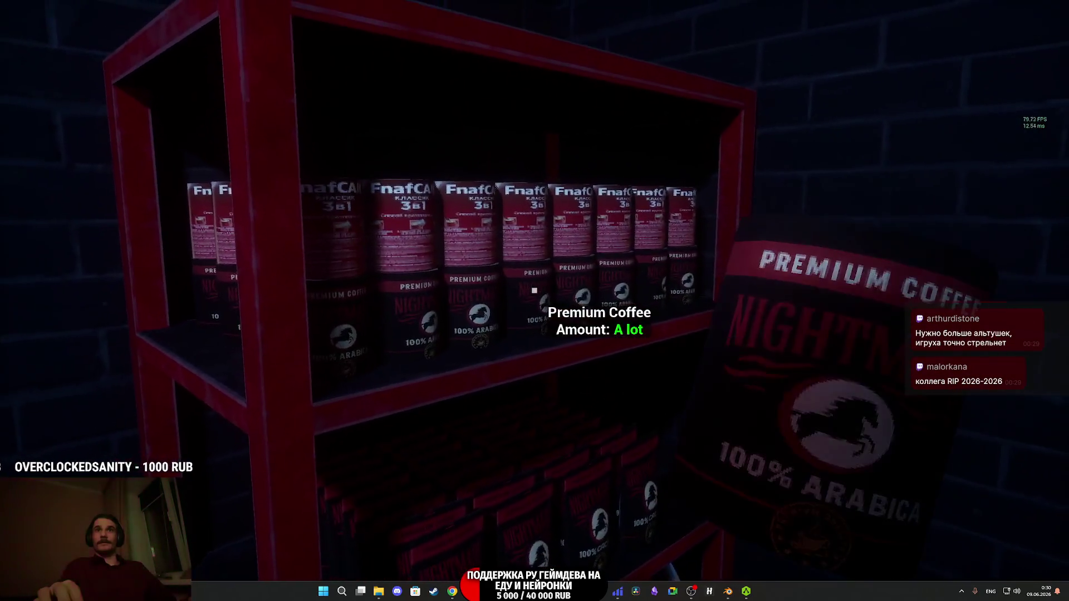
{"action": "key", "text": "w"}
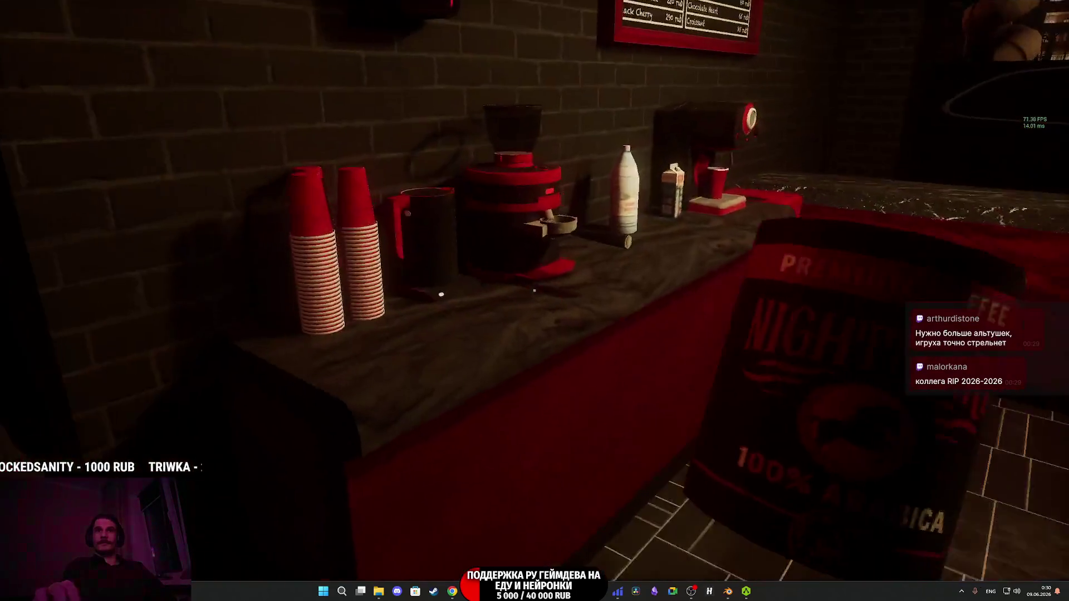
{"action": "key", "text": "w"}
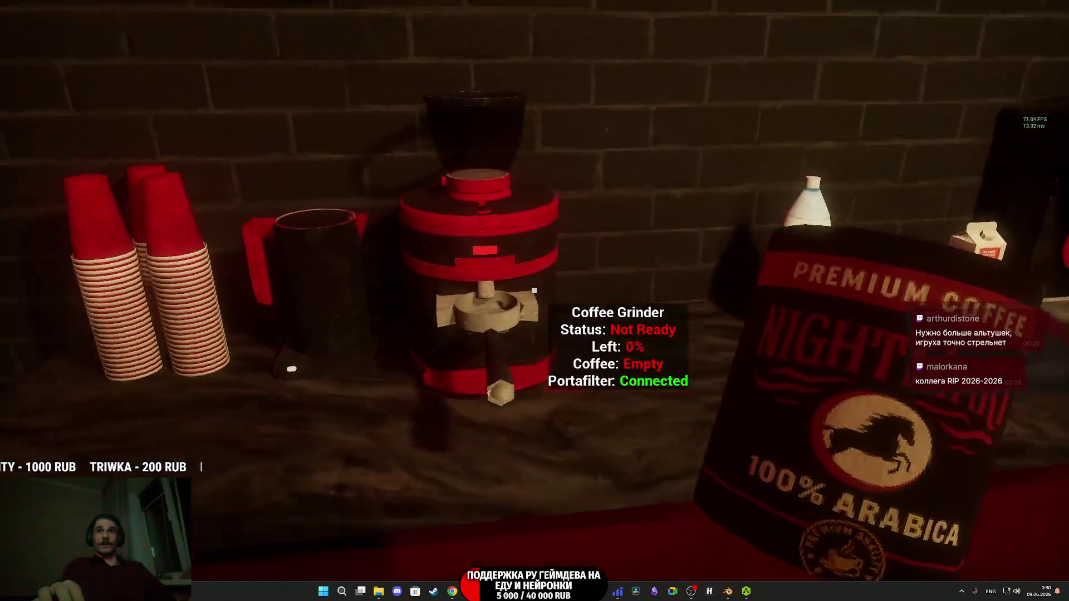
{"action": "left_click", "coordinate": [534, 290]}
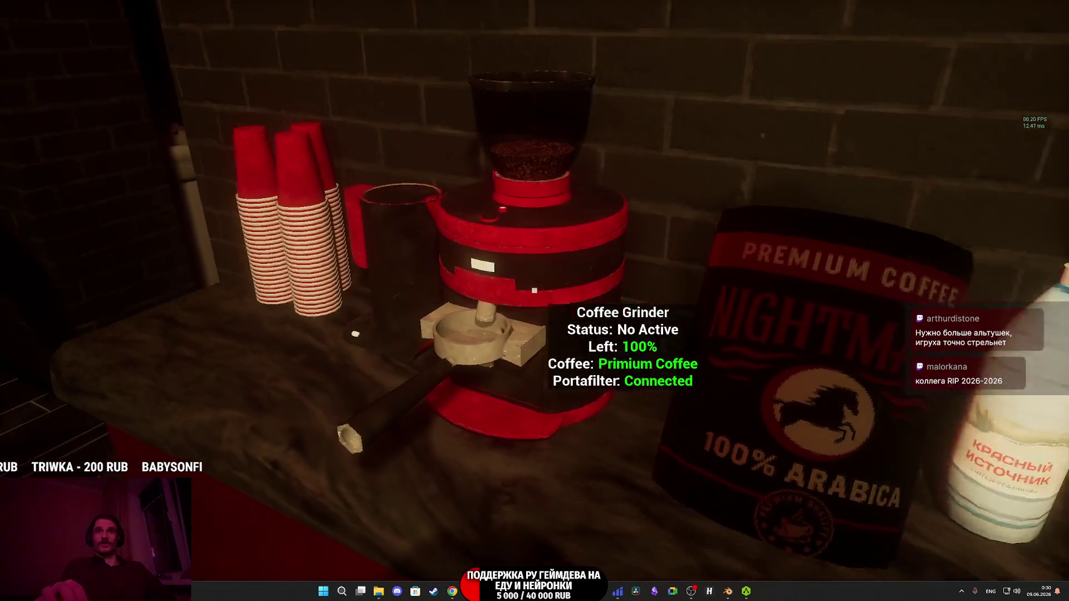
{"action": "key", "text": "s"}
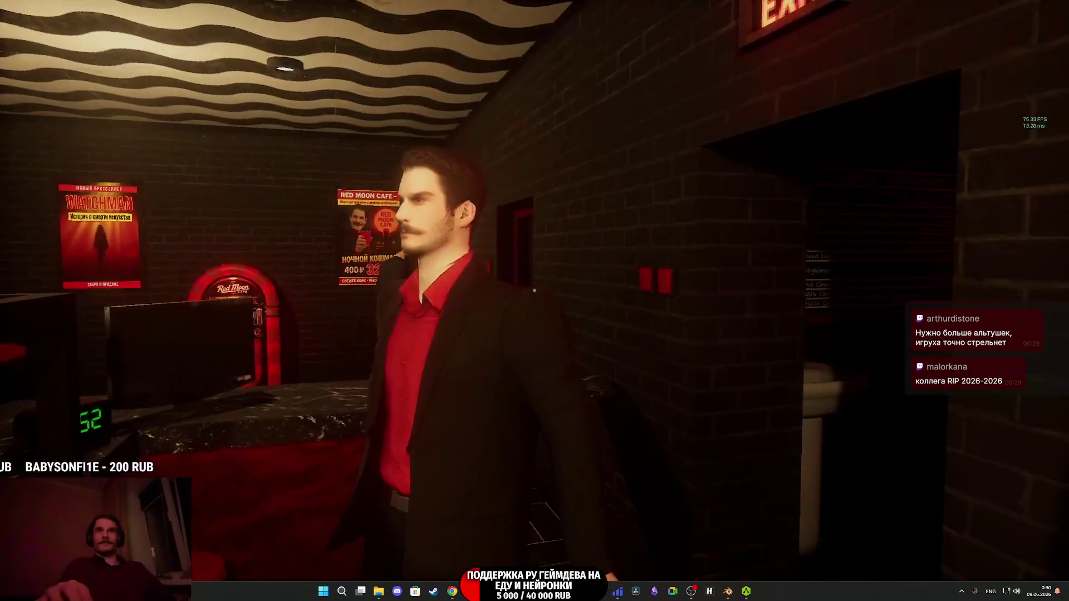
{"action": "key", "text": "w"}
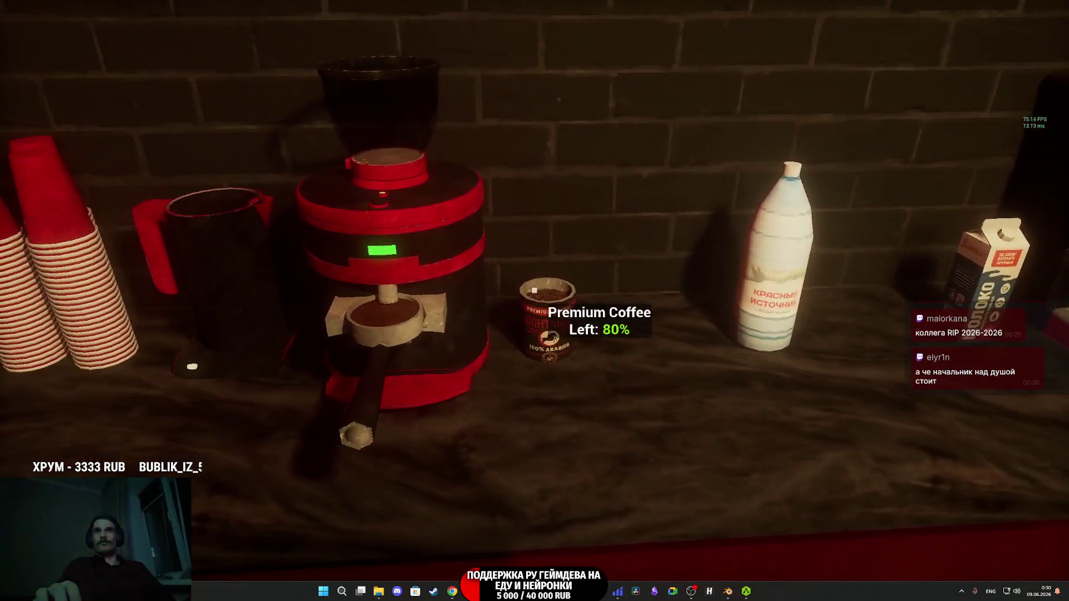
- Fit the portafilter into the machine, brew a coffee, and set the paper cup on the counter
{"action": "left_click", "coordinate": [535, 291]}
{"action": "left_click", "coordinate": [535, 290]}
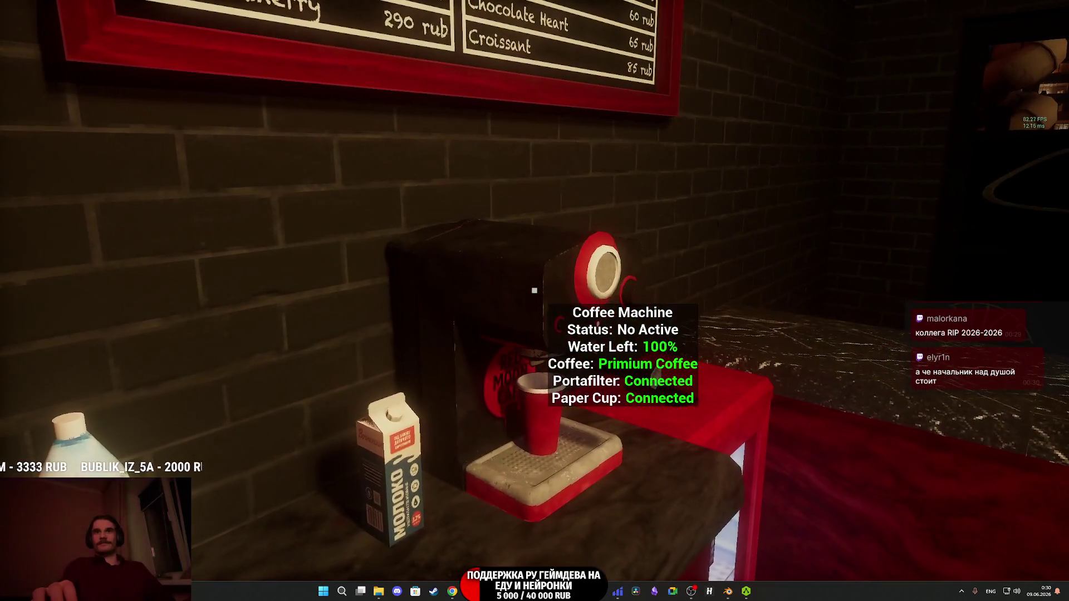
{"action": "left_click", "coordinate": [535, 291]}
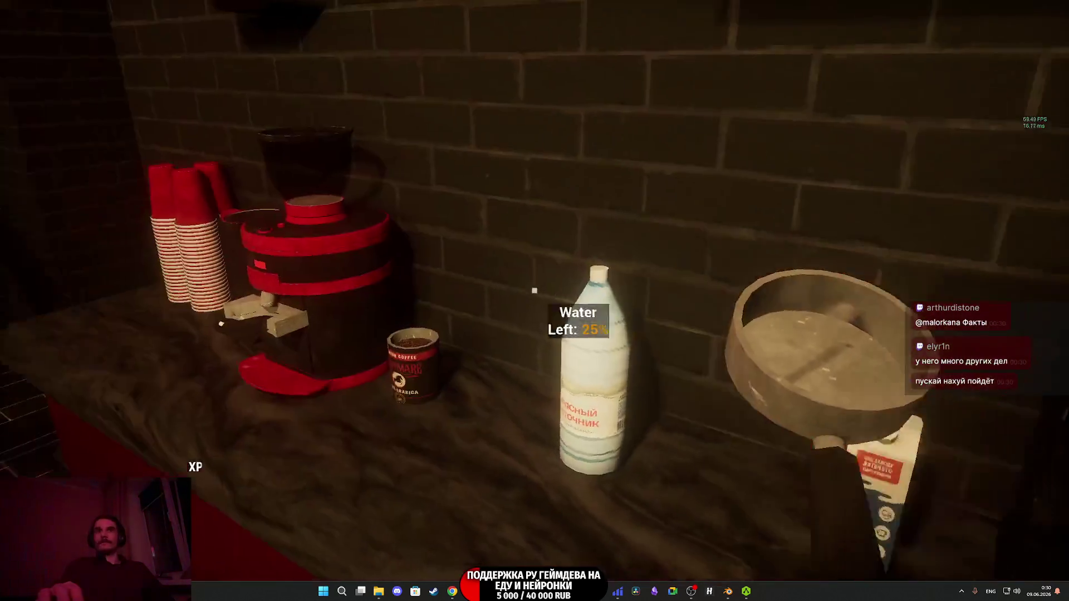
{"action": "left_click", "coordinate": [535, 290]}
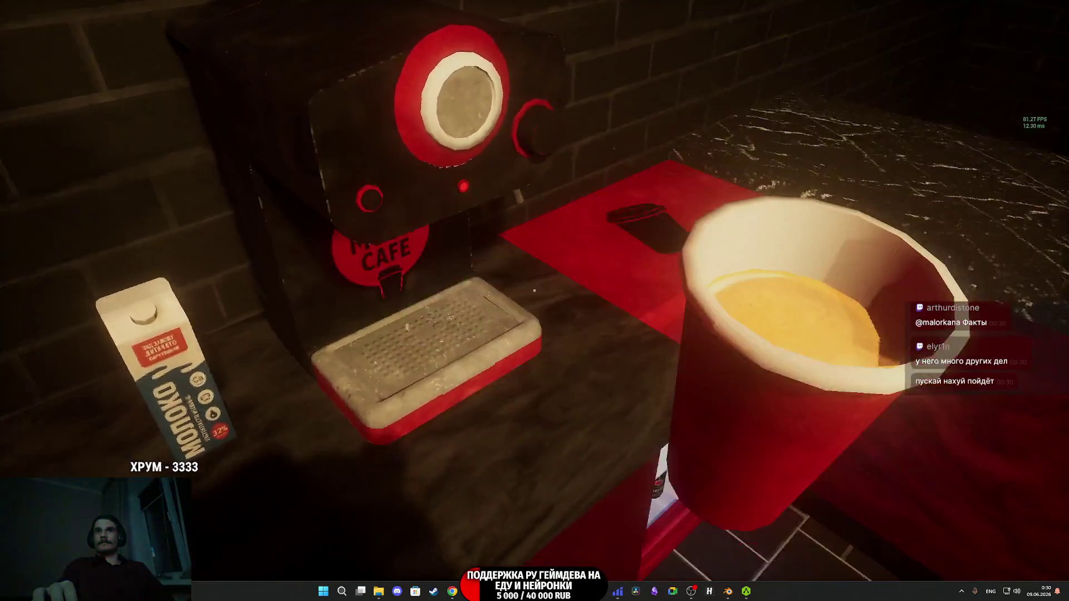
{"action": "left_click", "coordinate": [535, 291]}
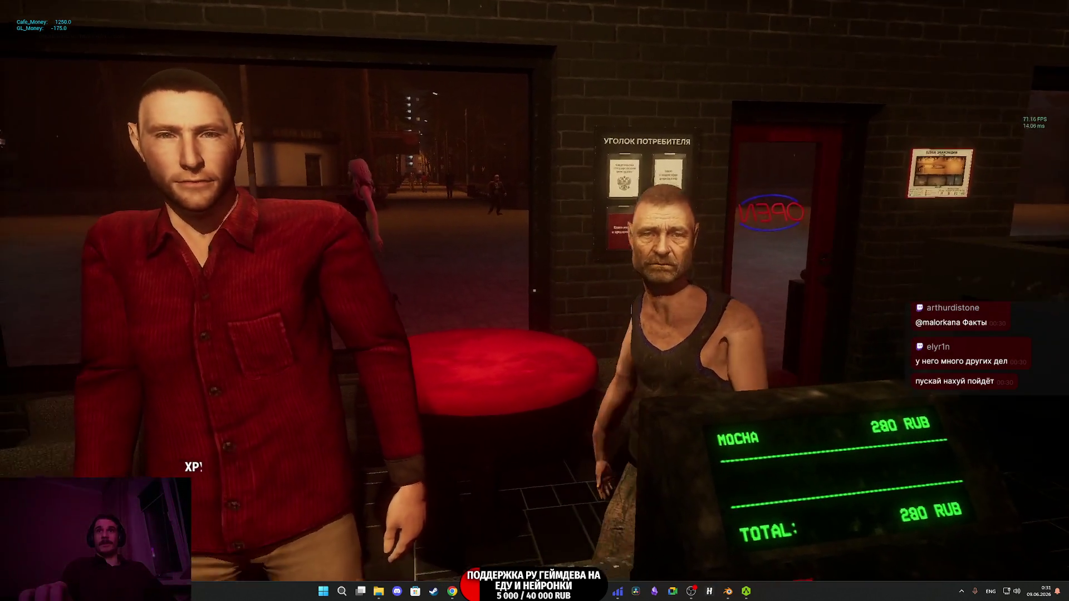
- Ring up the 280 RUB Mocha order and reach toward the waiting older customer
{"action": "left_click", "coordinate": [535, 291]}
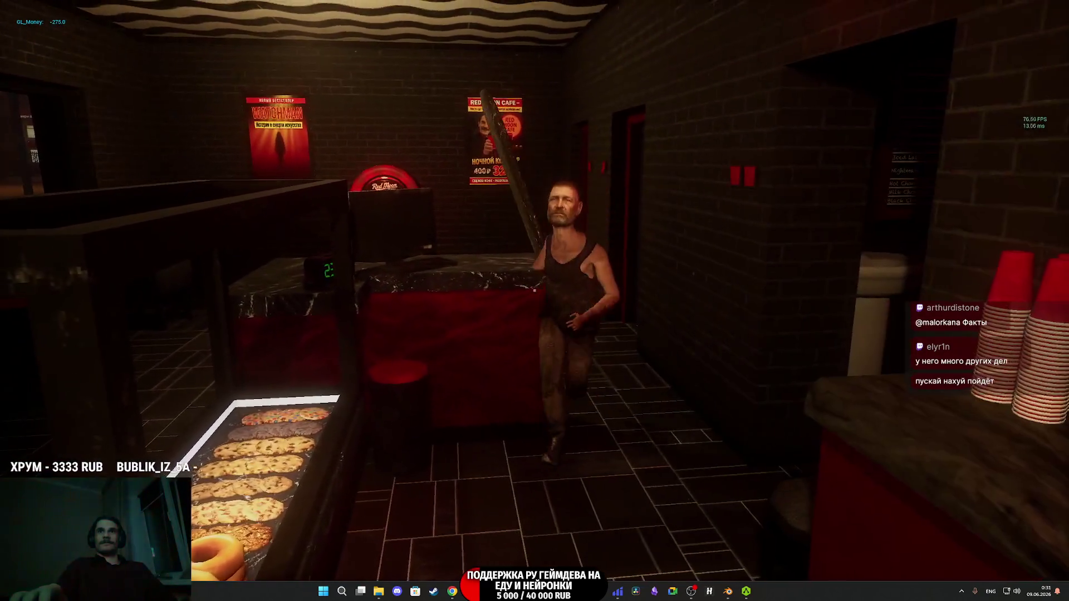
{"action": "left_click", "coordinate": [534, 290]}
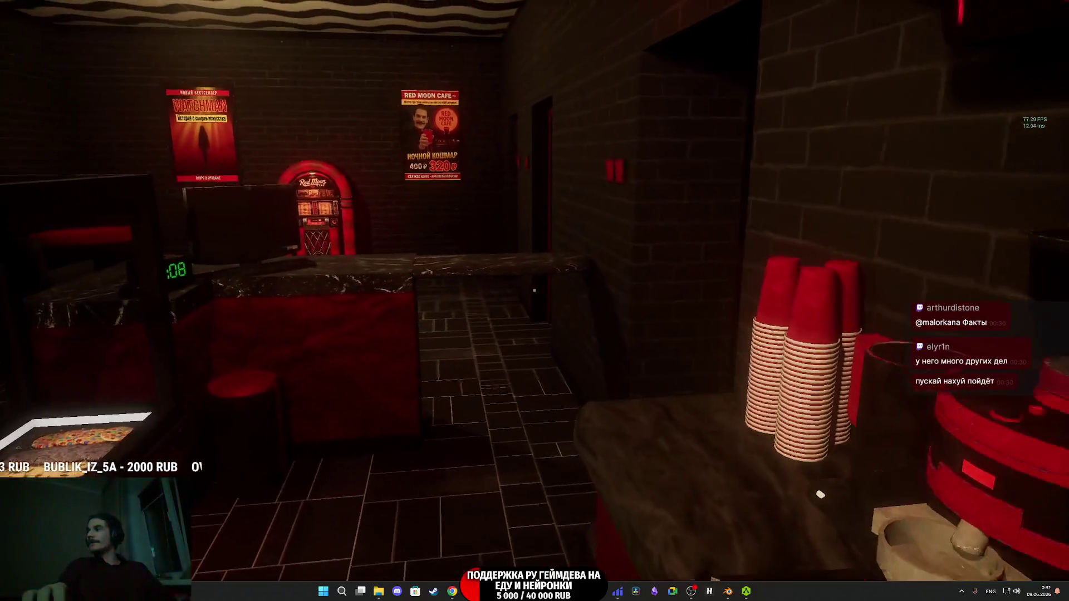
- Walk from storage through the bathroom and café to the hallway, then enter the women's restroom
{"action": "key", "text": "w"}
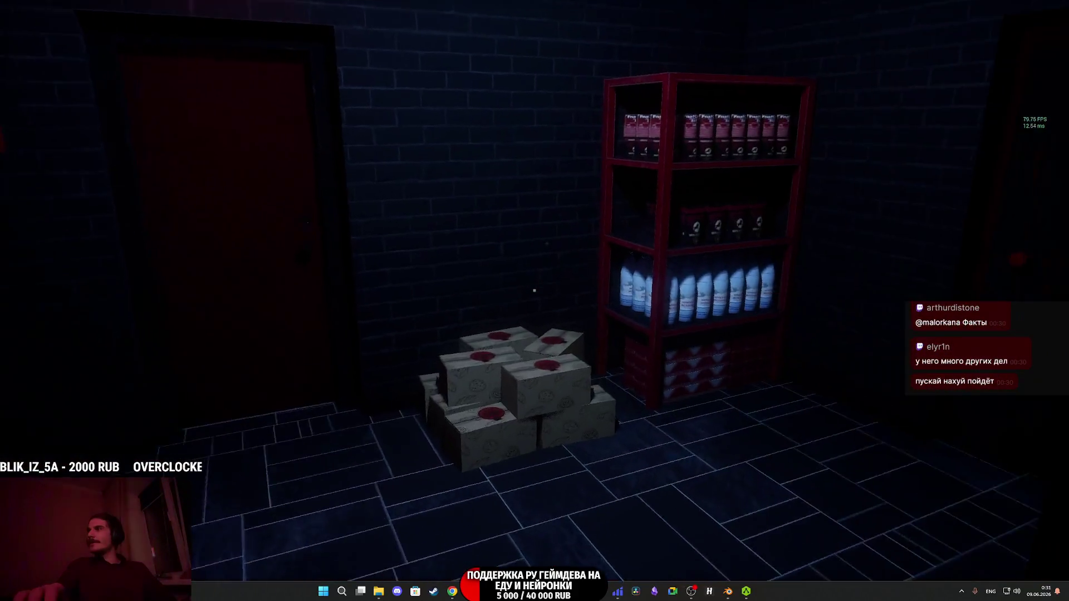
{"action": "key", "text": "w"}
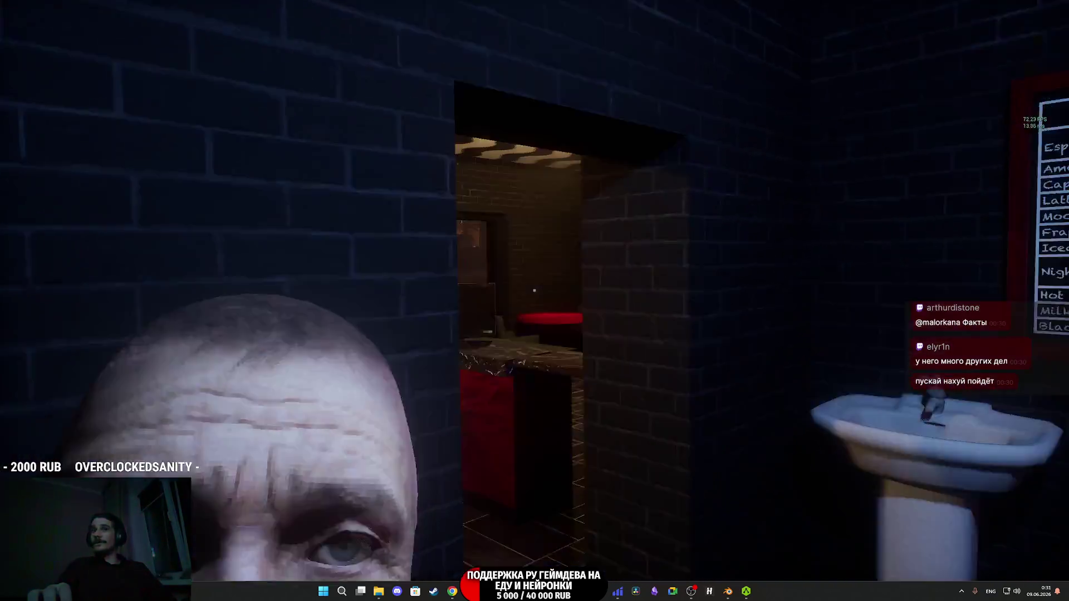
{"action": "key", "text": "w"}
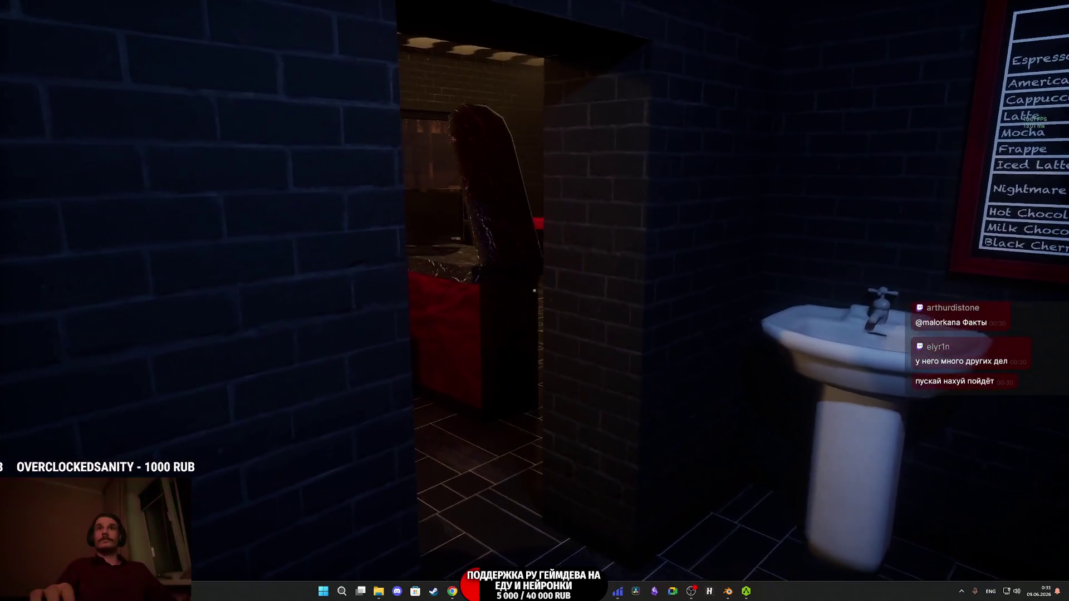
{"action": "key", "text": "w"}
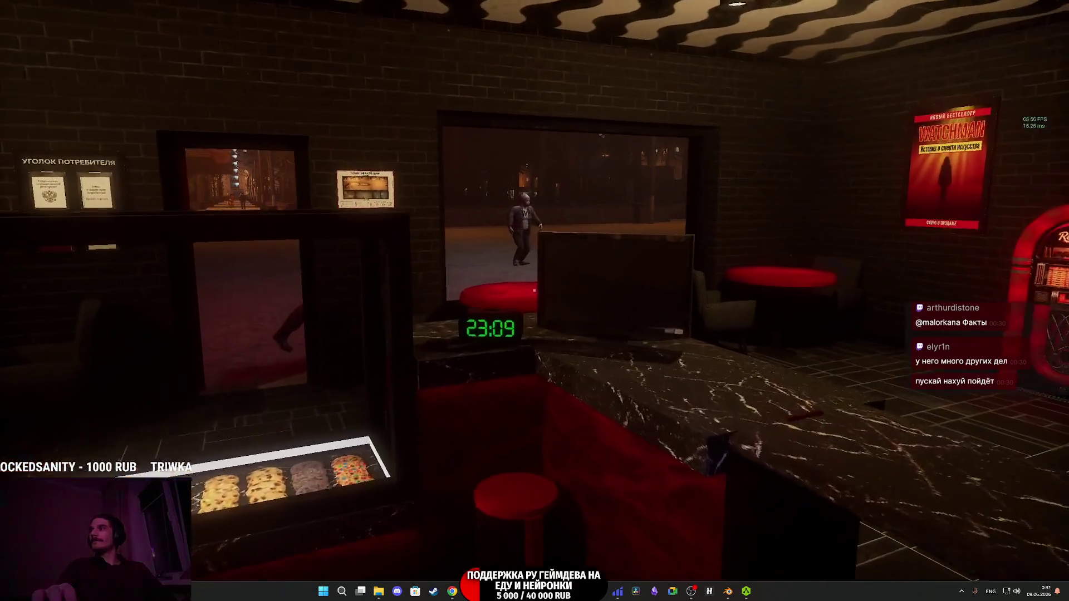
{"action": "key", "text": "w"}
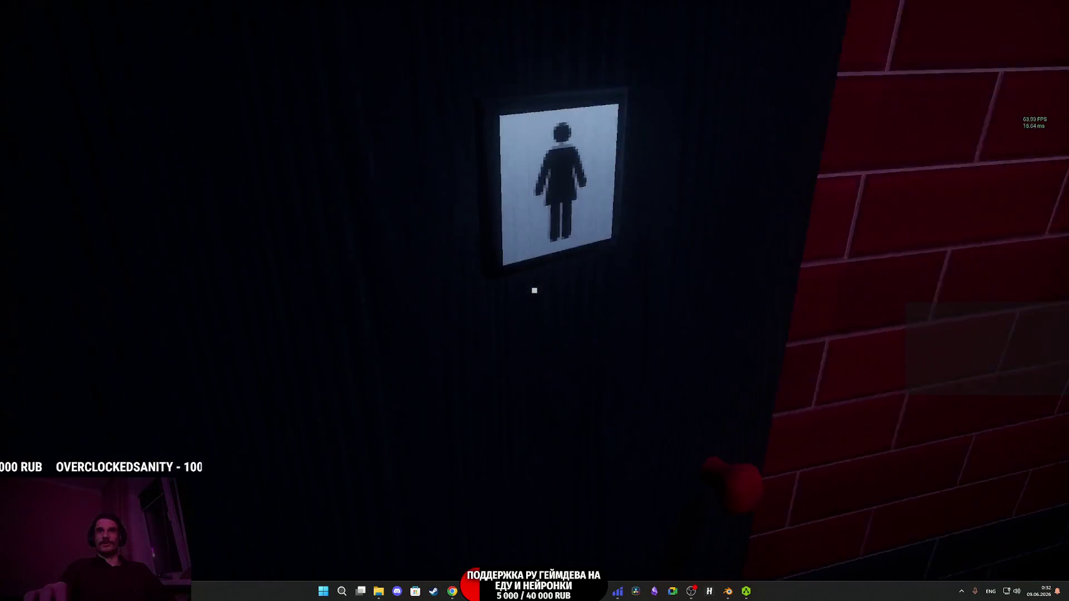
{"action": "left_click", "coordinate": [535, 291]}
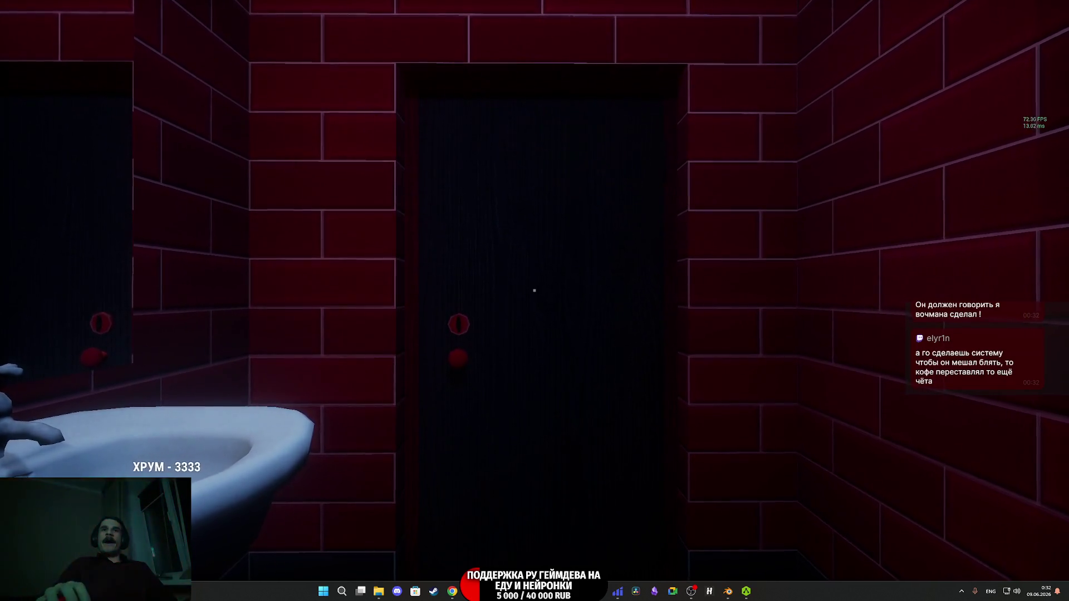
- Leave the stall, make rude gestures at the customer, and knock them down
{"action": "key", "text": "w"}
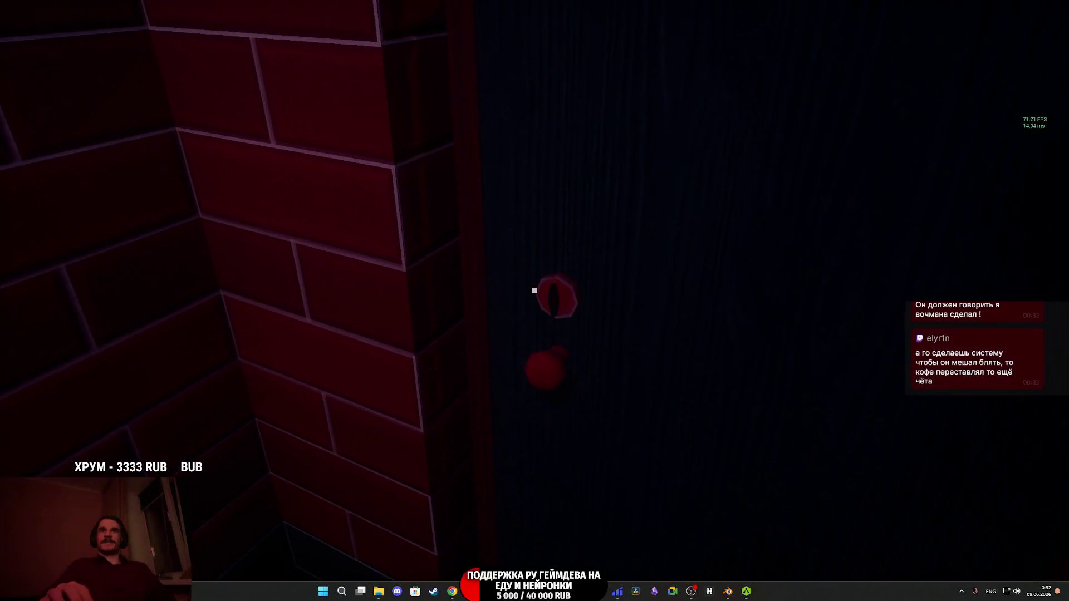
{"action": "key", "text": "e"}
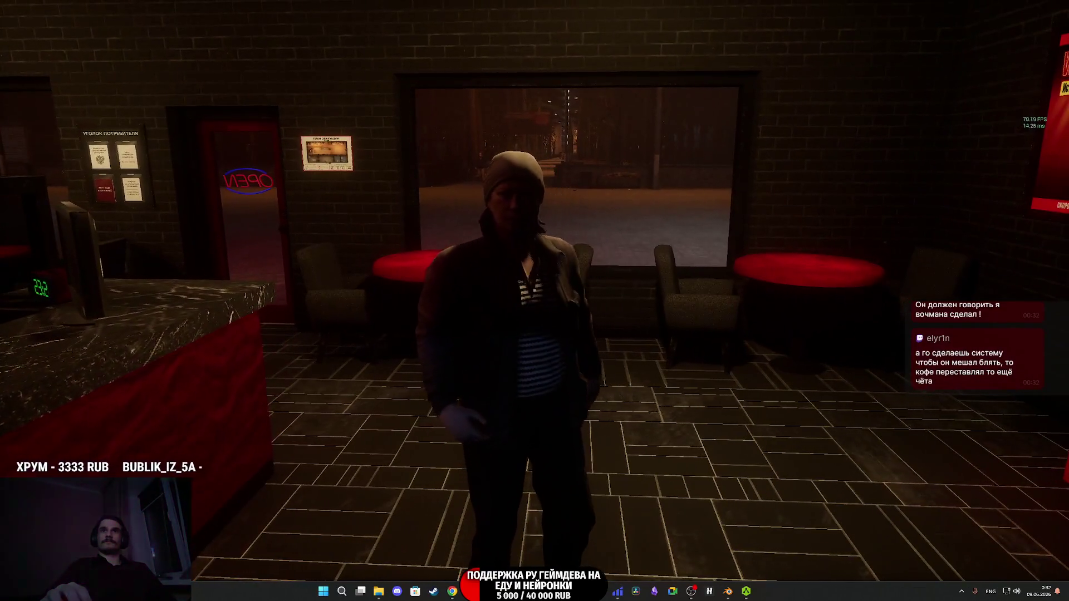
{"action": "key", "text": "w"}
{"action": "key", "text": "f"}
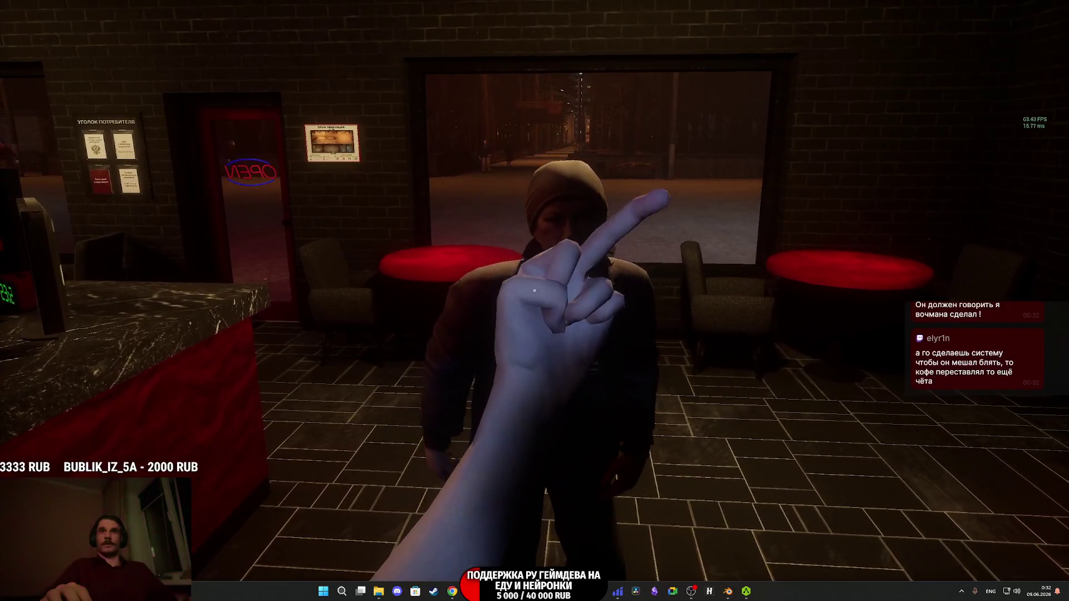
{"action": "left_click", "coordinate": [534, 290]}
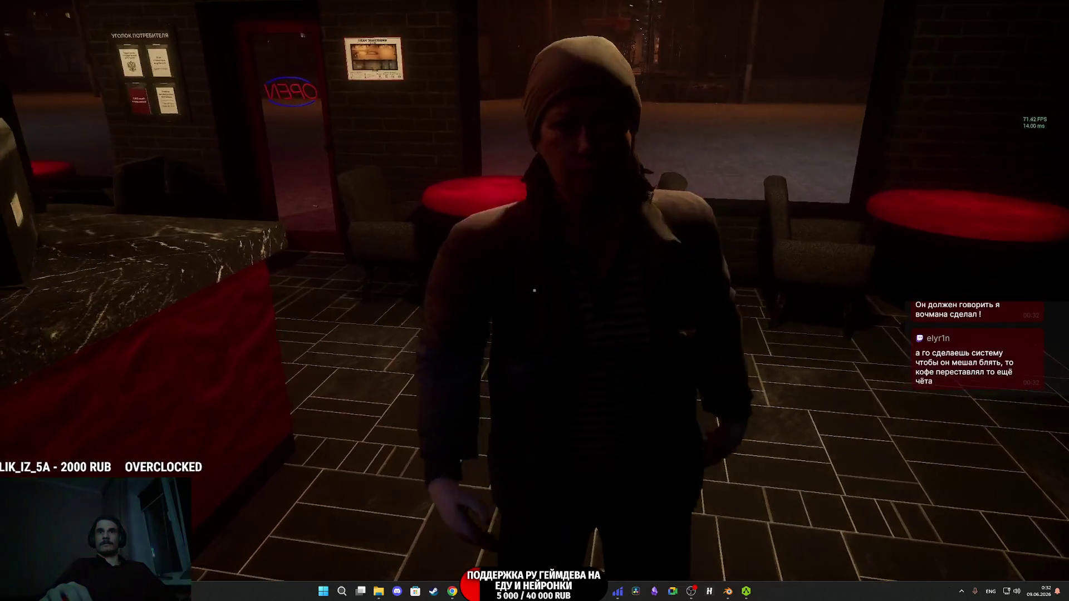
{"action": "left_click", "coordinate": [535, 291]}
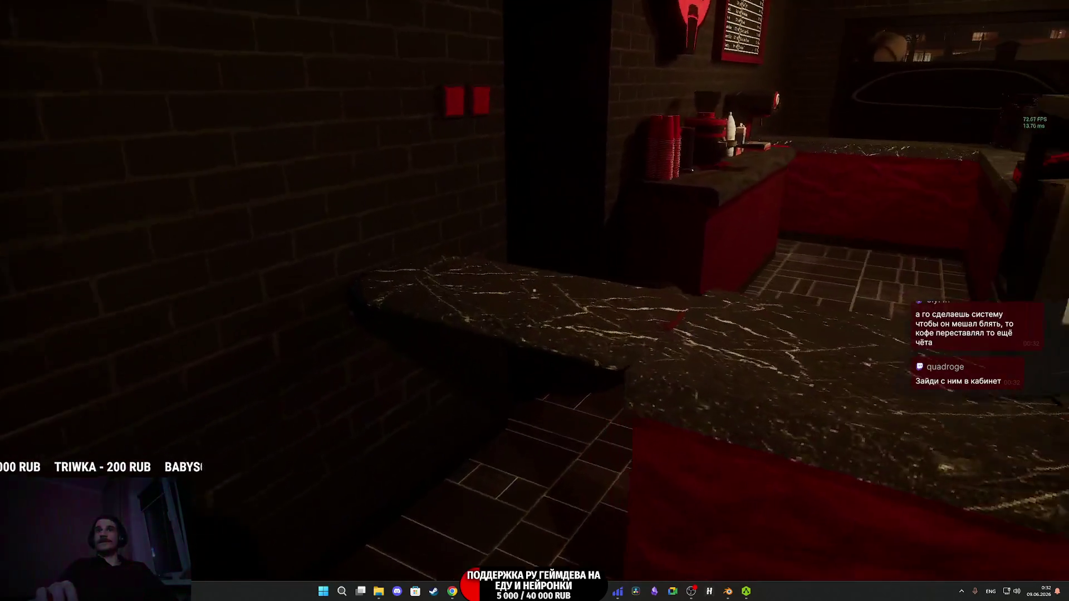
- Walk from the bar through the storage room back behind the counter to the register
{"action": "key", "text": "w"}
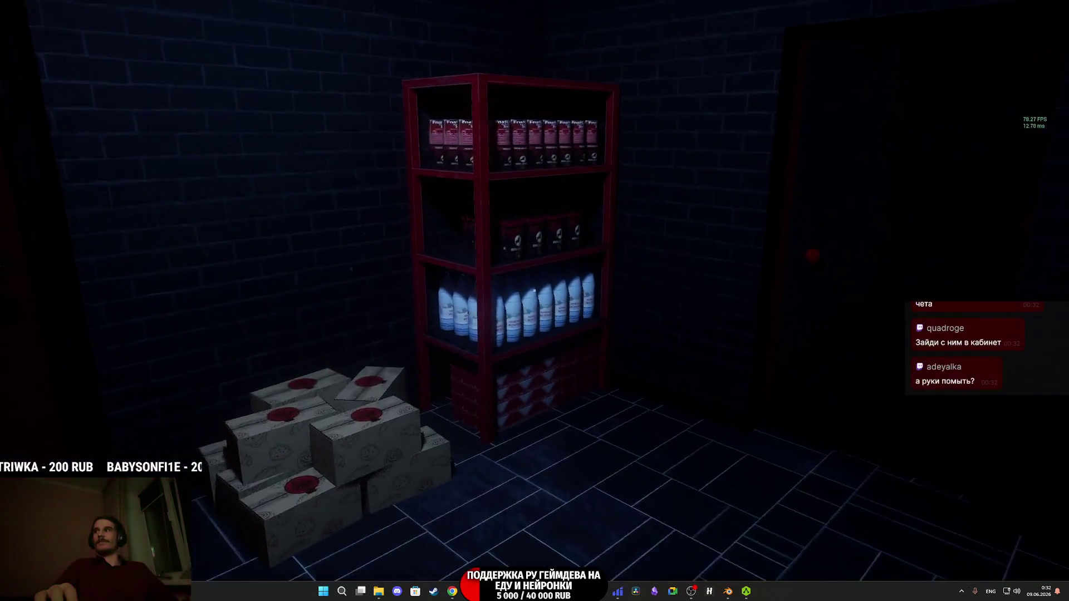
{"action": "key", "text": "w"}
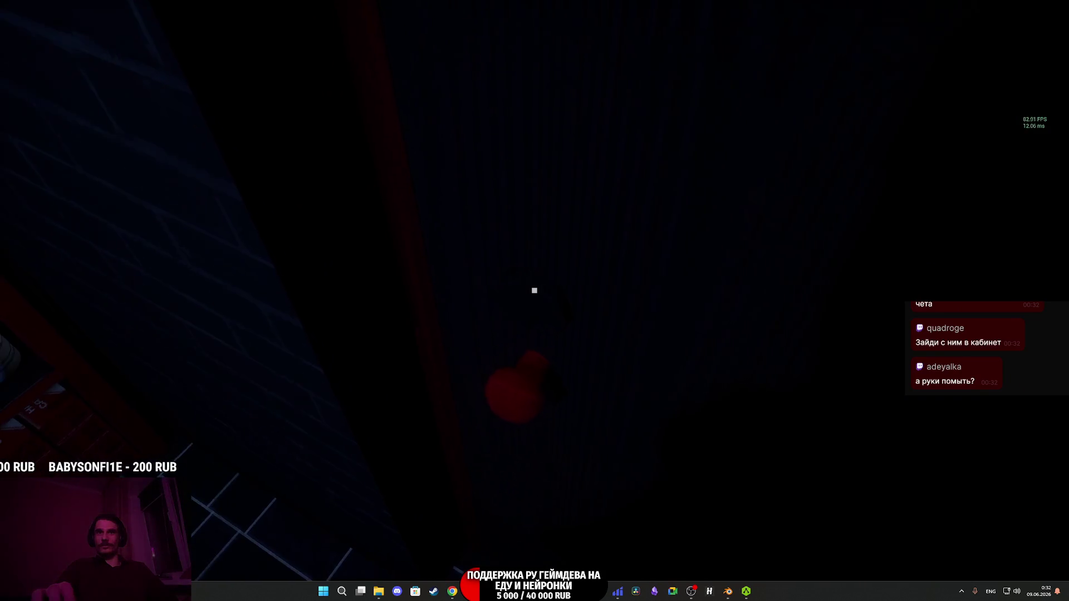
{"action": "key", "text": "w"}
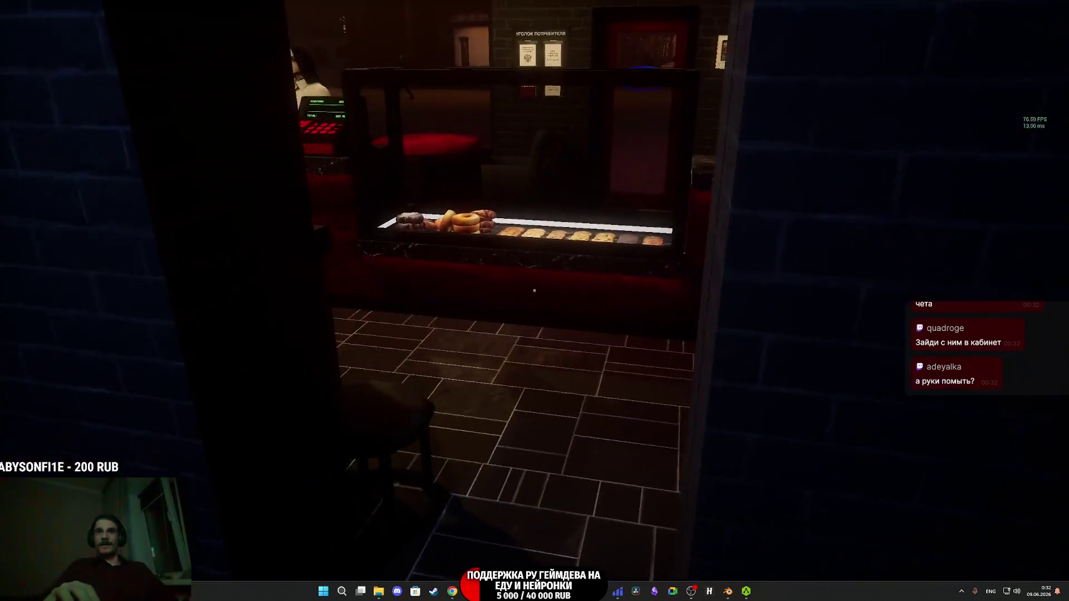
{"action": "key", "text": "w"}
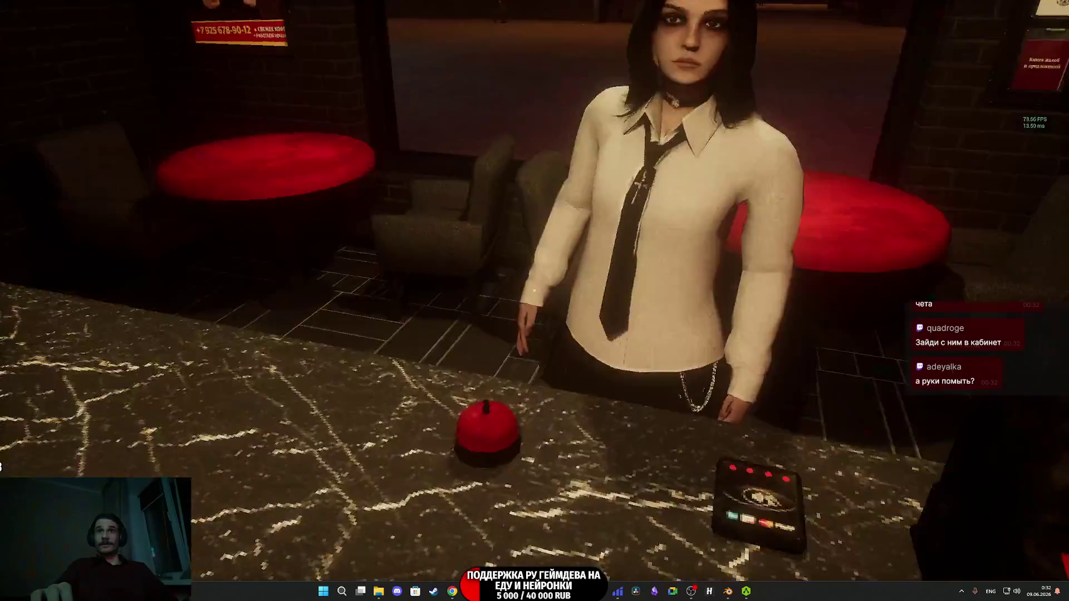
- Grind Premium Coffee, set a paper cup on the machine tray, and put a Cherry bottle on the counter
{"action": "mouse_move", "coordinate": [534, 290]}
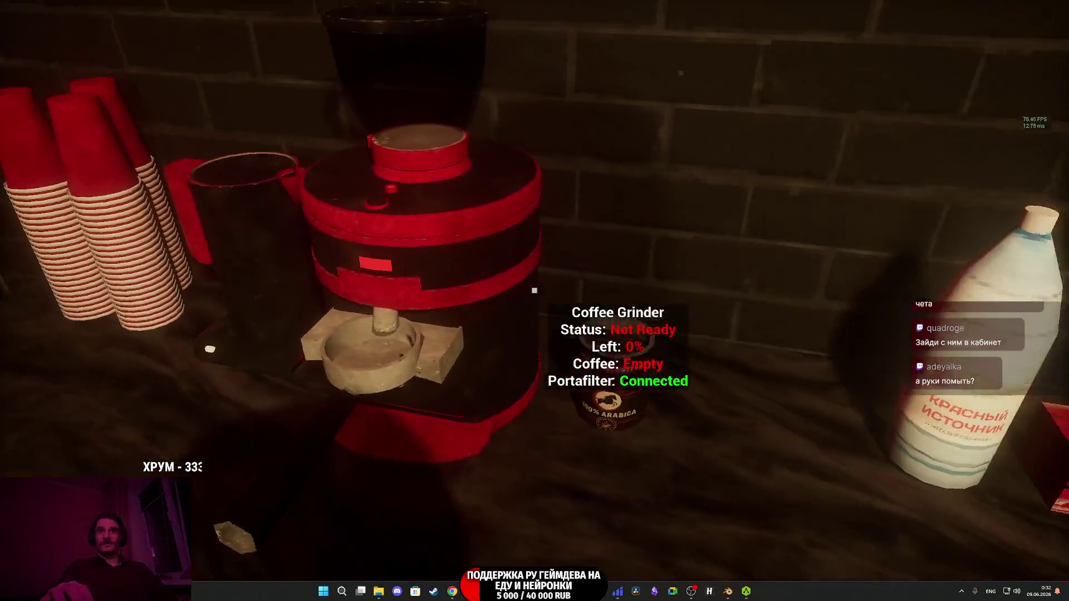
{"action": "left_click", "coordinate": [535, 291]}
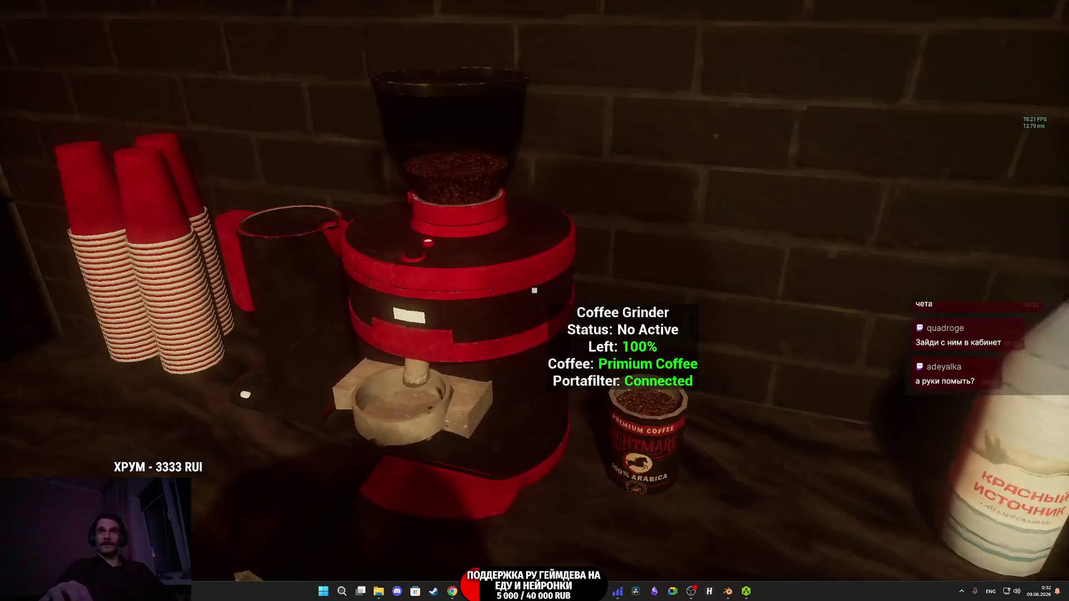
{"action": "left_click", "coordinate": [535, 290]}
{"action": "left_click", "coordinate": [534, 290]}
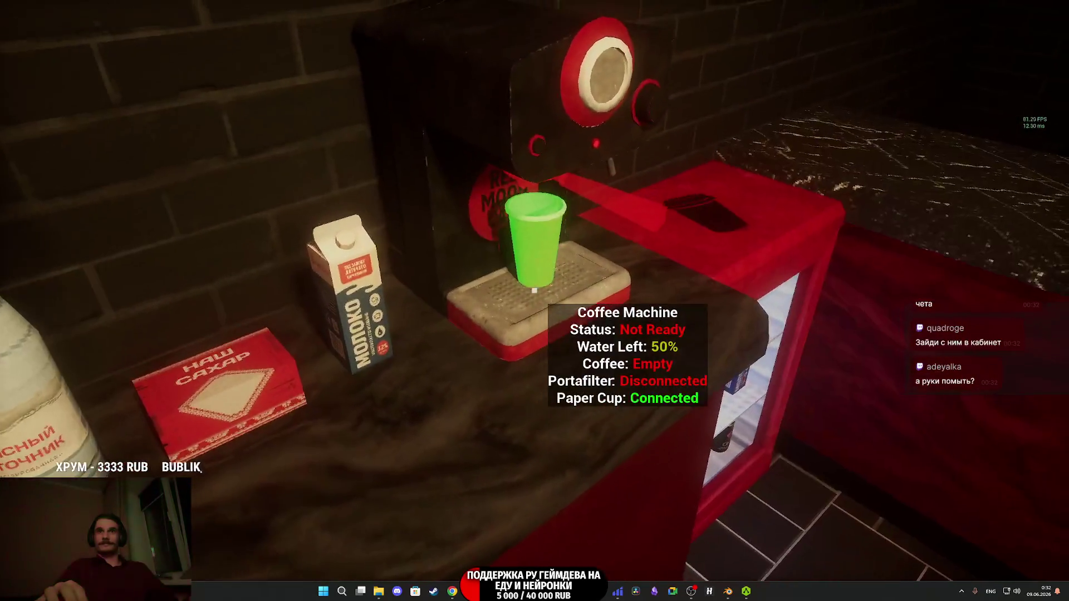
{"action": "left_click", "coordinate": [535, 290]}
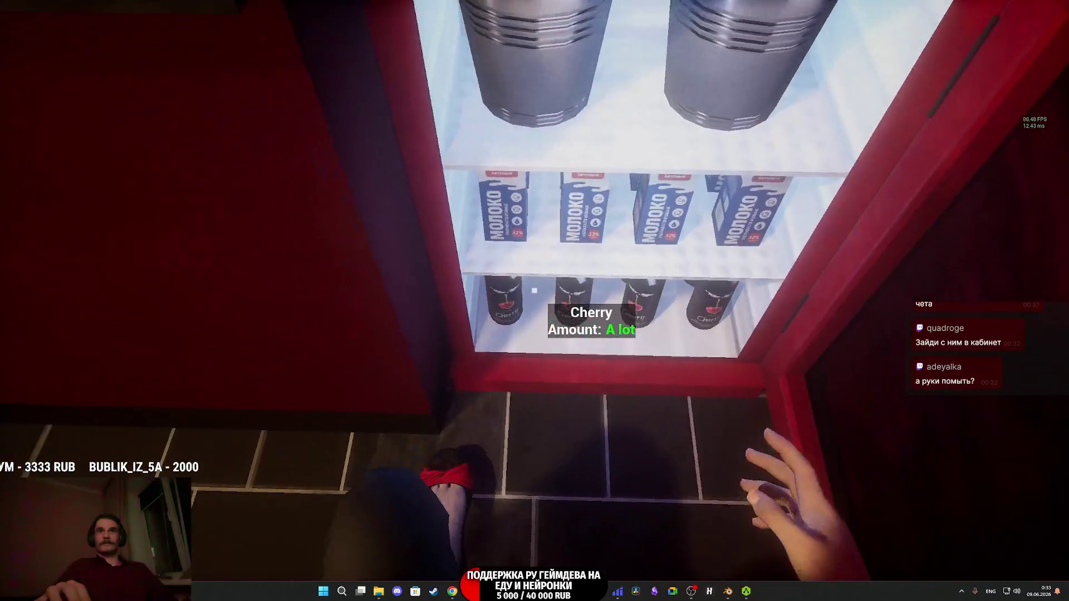
{"action": "left_click", "coordinate": [534, 290]}
{"action": "left_click", "coordinate": [535, 290]}
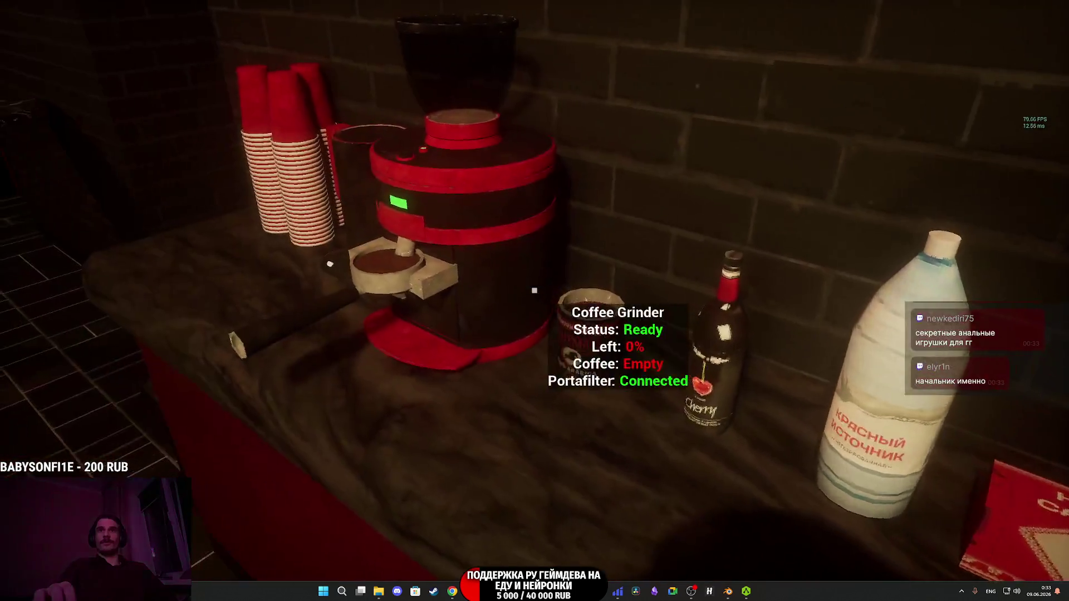
- Fit the portafilter, brew the coffee, and set the milk carton on the counter
{"action": "left_click", "coordinate": [535, 290]}
{"action": "left_click", "coordinate": [535, 290]}
{"action": "left_click", "coordinate": [535, 290]}
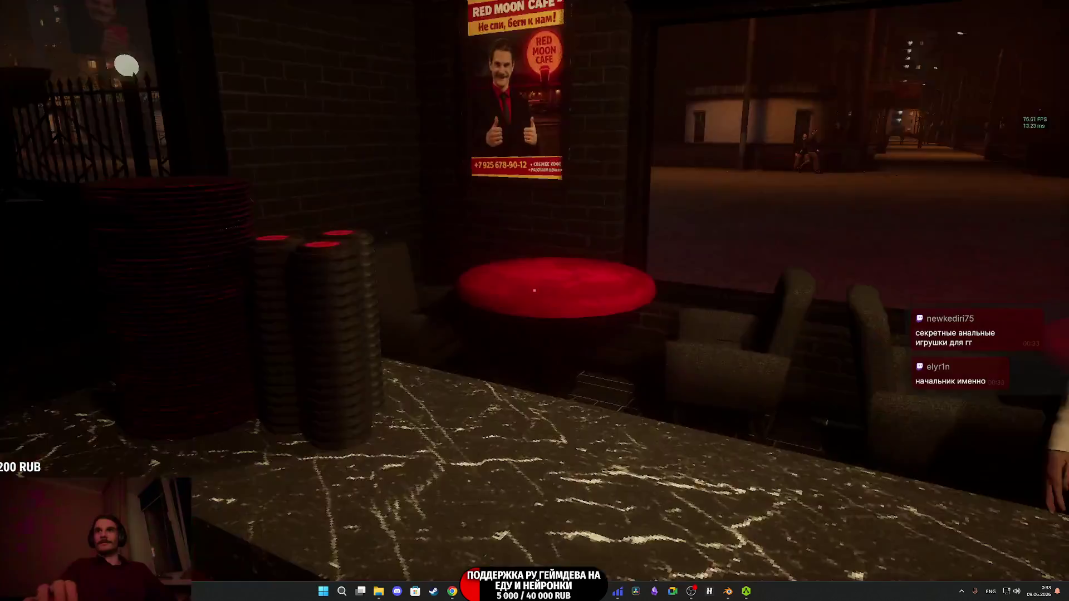
{"action": "key", "text": "w"}
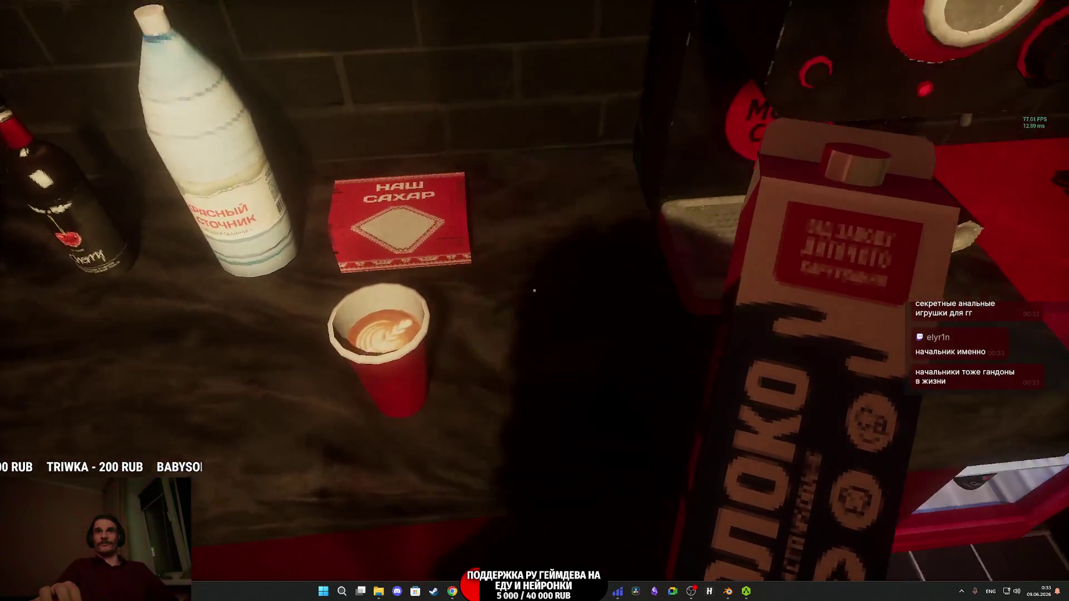
{"action": "left_click", "coordinate": [535, 290]}
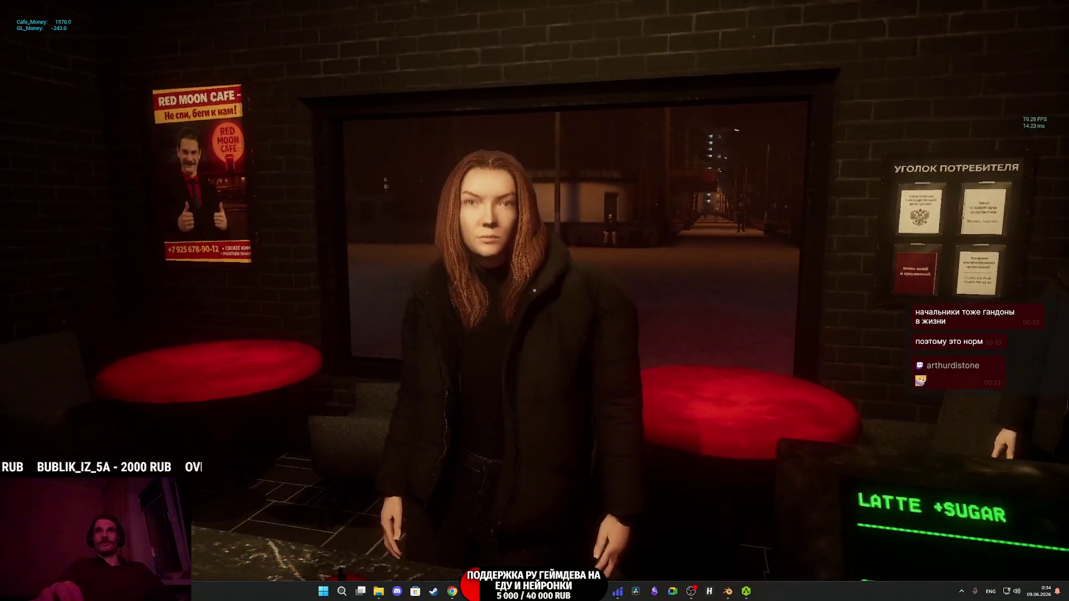
- Charge 250 RUB for the Latte + Sugar order and serve the customer now seated at a table
{"action": "left_click", "coordinate": [535, 291]}
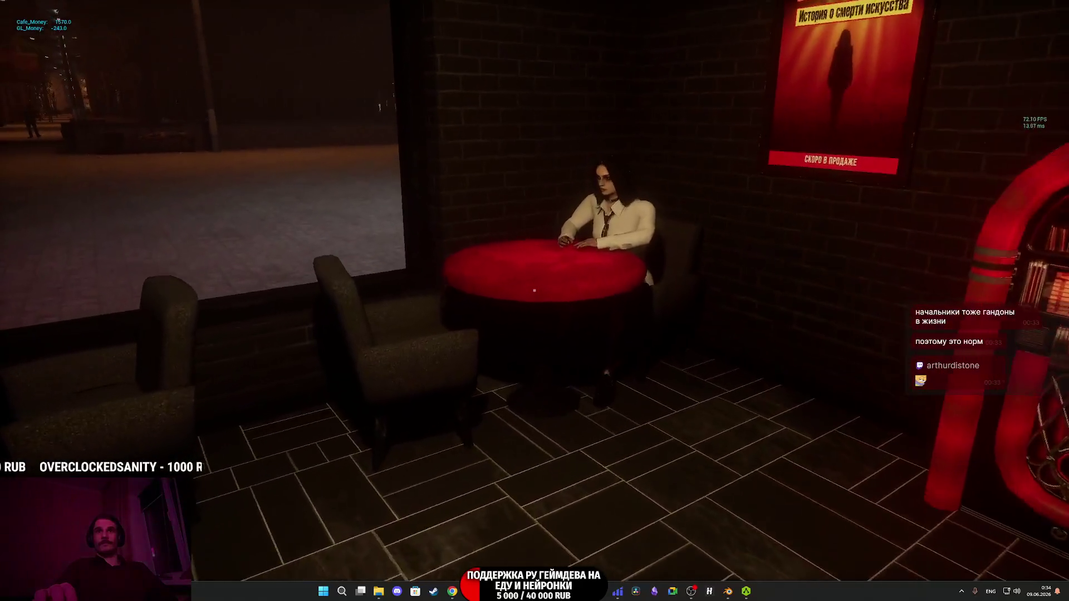
{"action": "left_click", "coordinate": [535, 290]}
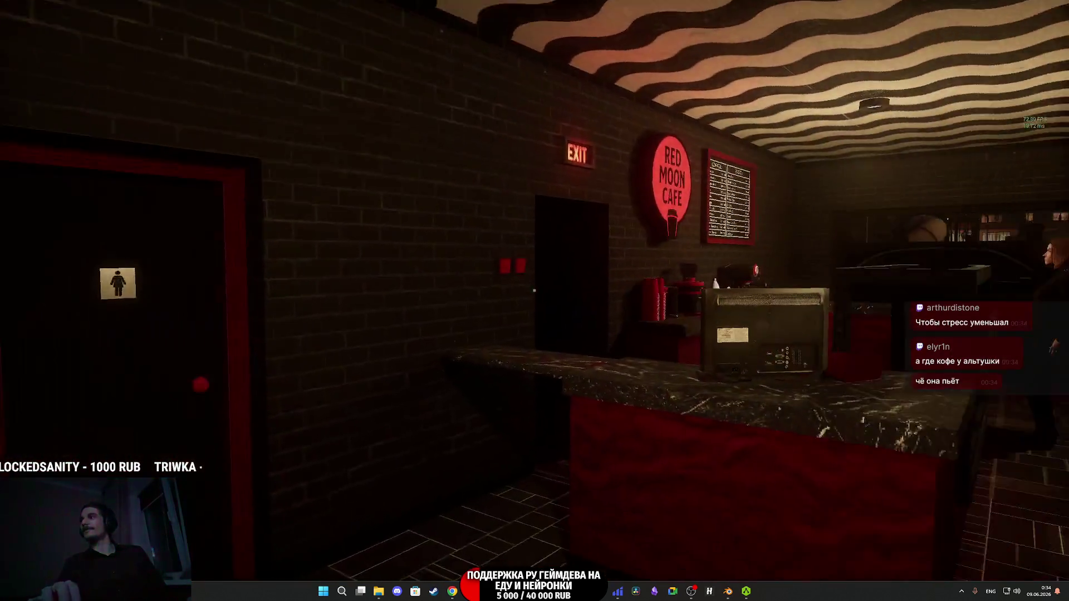
- Walk along the counter, send the black-jacketed customer away, and stop the playtest with Esc
{"action": "key", "text": "w"}
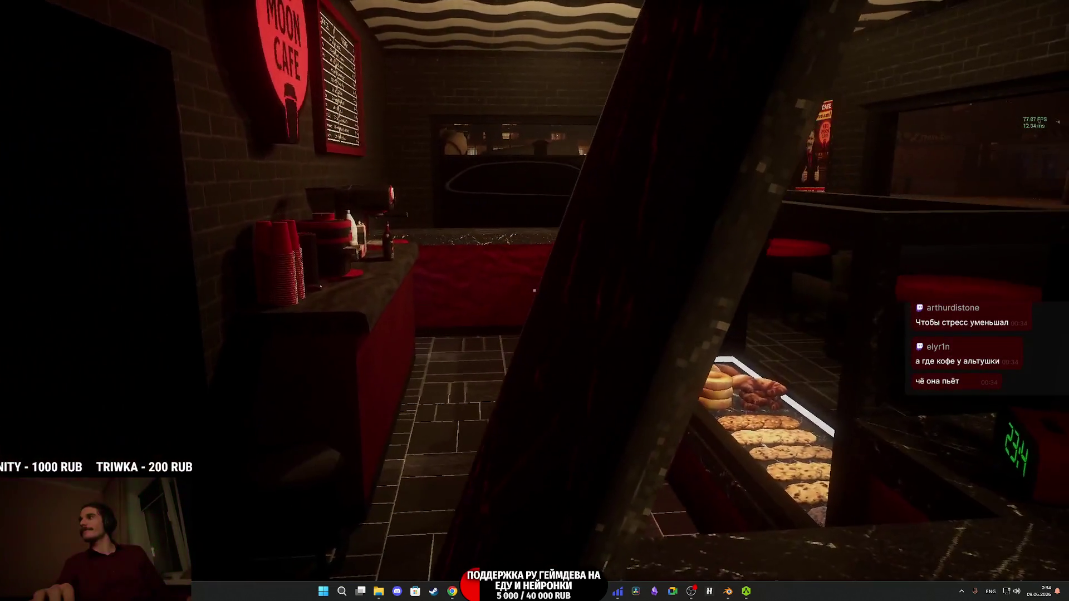
{"action": "key", "text": "w"}
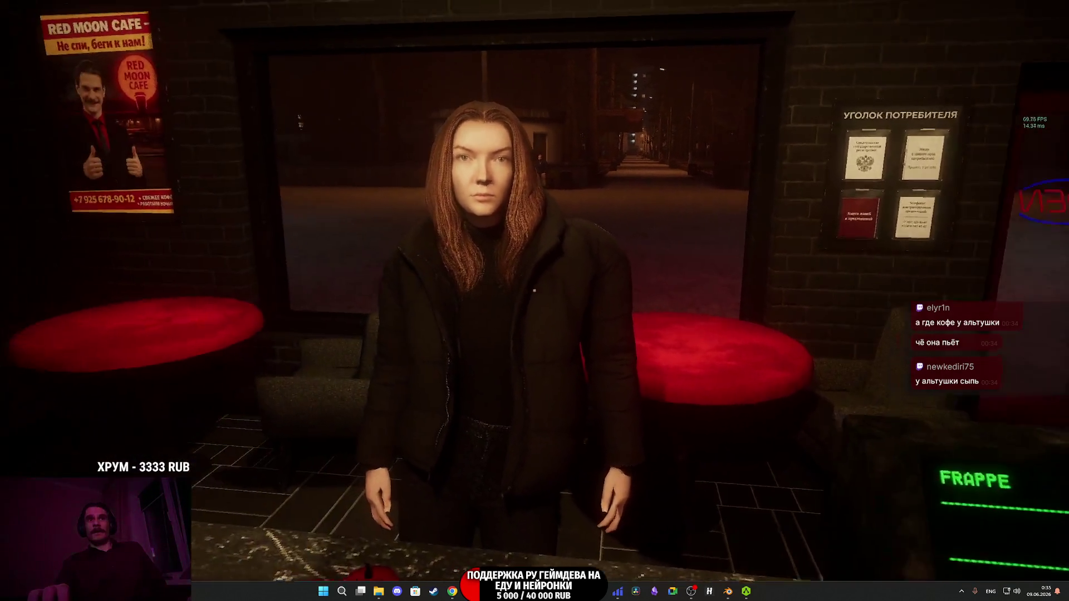
{"action": "left_click", "coordinate": [534, 291]}
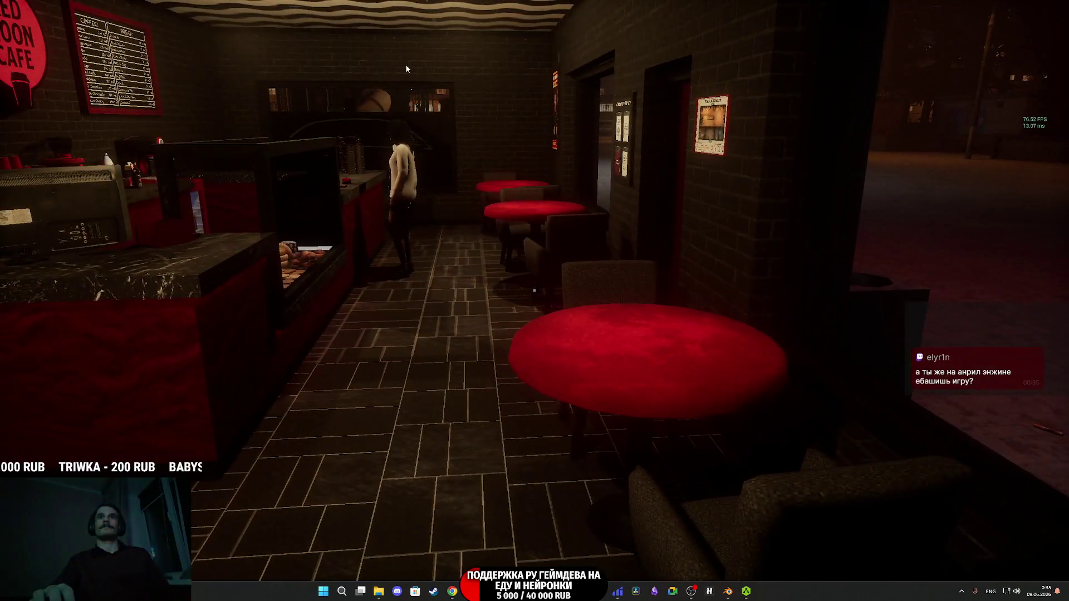
{"action": "key", "text": "Escape"}
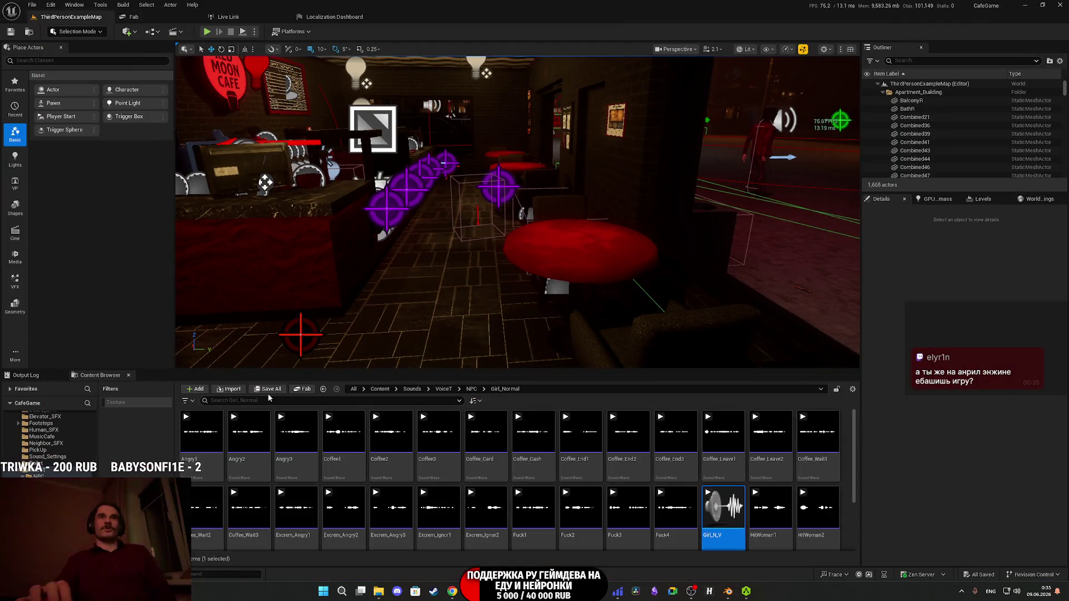
- Select the NPC_Spawner actor and inspect its first entry's coffee type and NPC_Type settings
{"action": "mouse_move", "coordinate": [464, 259]}
{"action": "left_mouse_down"}
{"action": "mouse_move", "coordinate": [507, 260]}
{"action": "mouse_move", "coordinate": [488, 289]}
{"action": "left_mouse_up"}
{"action": "left_click", "coordinate": [569, 300]}
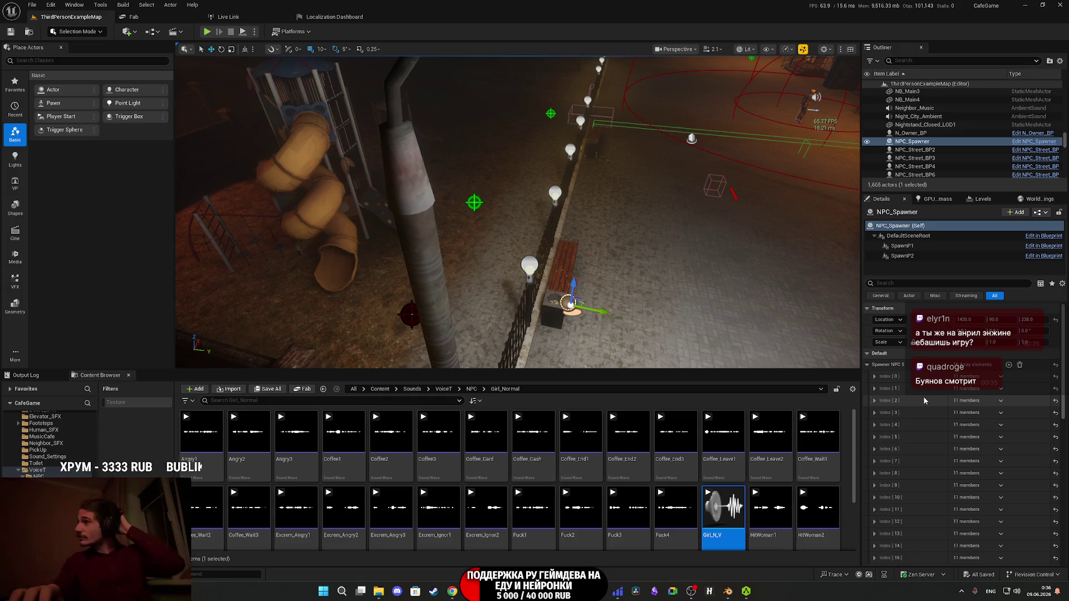
{"action": "left_click", "coordinate": [875, 377]}
{"action": "left_click", "coordinate": [875, 377]}
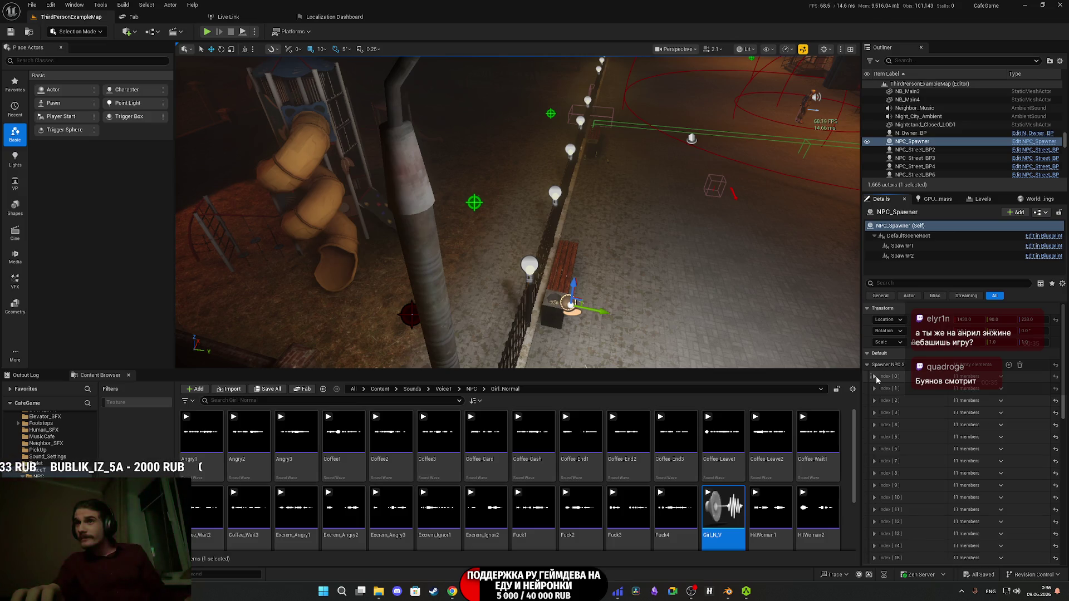
{"action": "left_click", "coordinate": [875, 377]}
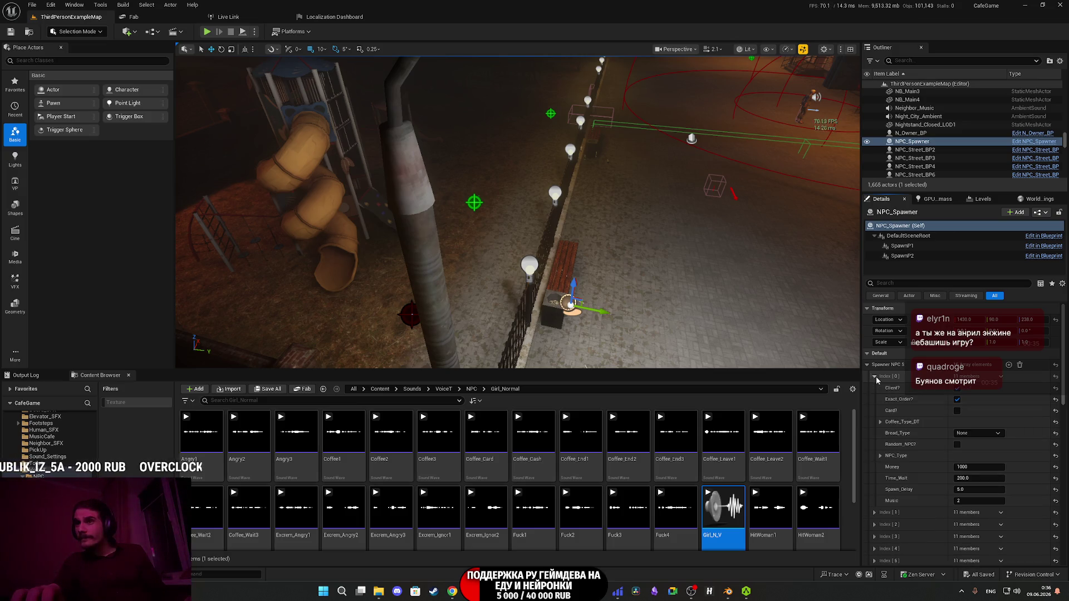
{"action": "left_click", "coordinate": [881, 422]}
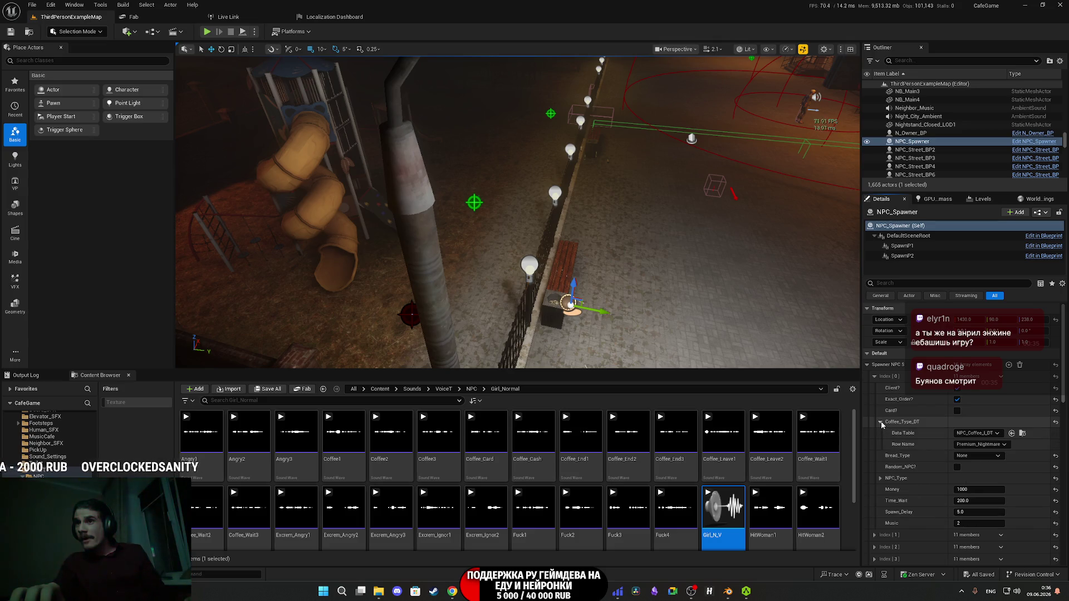
{"action": "left_click", "coordinate": [881, 423]}
{"action": "left_click", "coordinate": [880, 456]}
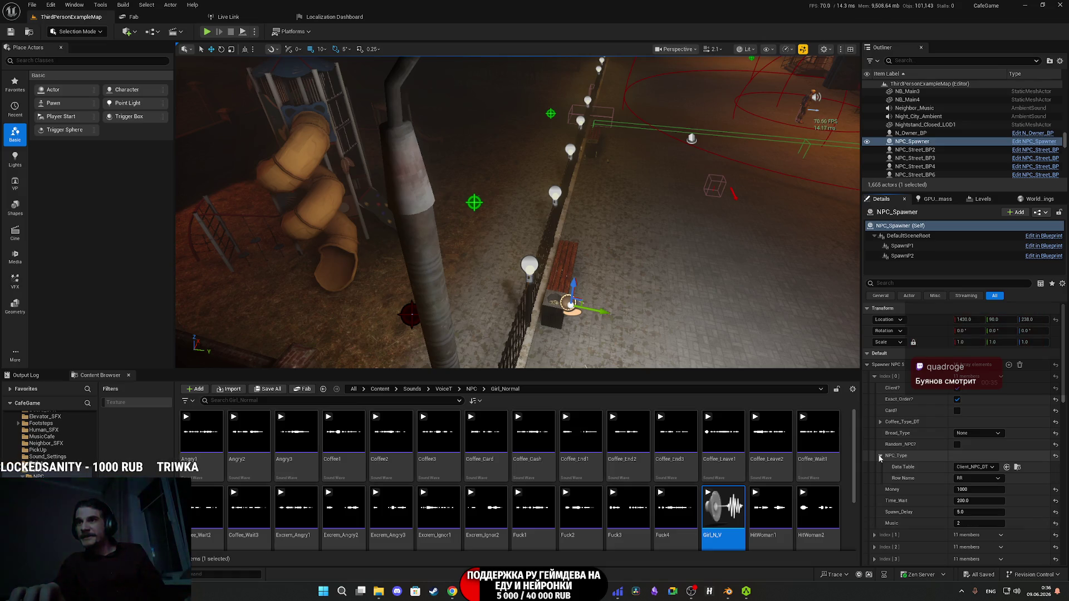
{"action": "left_click", "coordinate": [879, 456]}
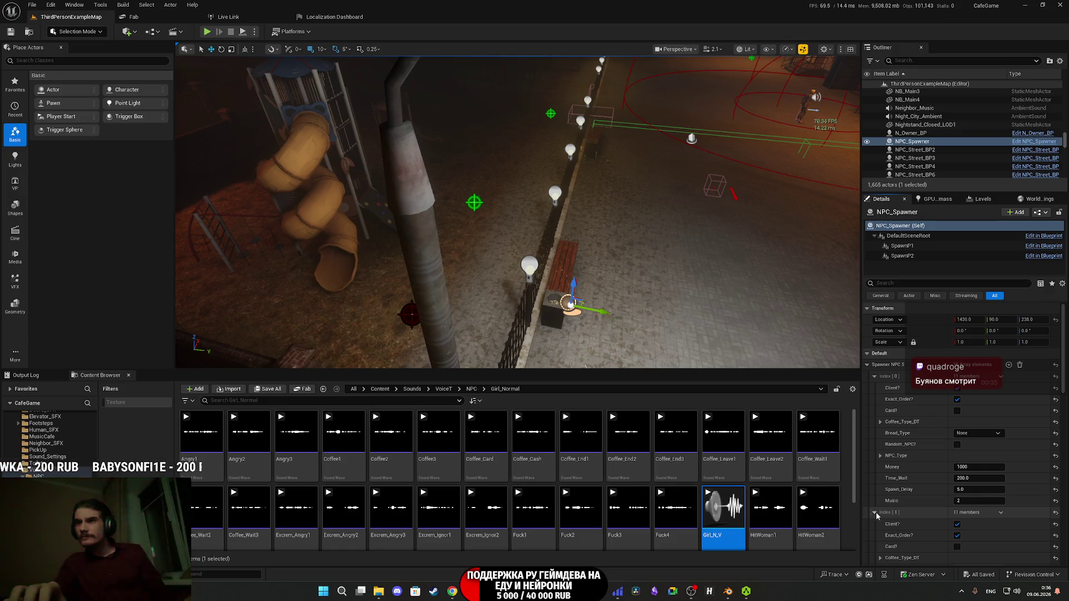
- Set the first spawner entry's NPC type to Shmelka, collapse the entries list, and playtest with Alt+P
{"action": "scroll", "coordinate": [877, 507], "scroll_direction": "down", "scroll_amount": 3}
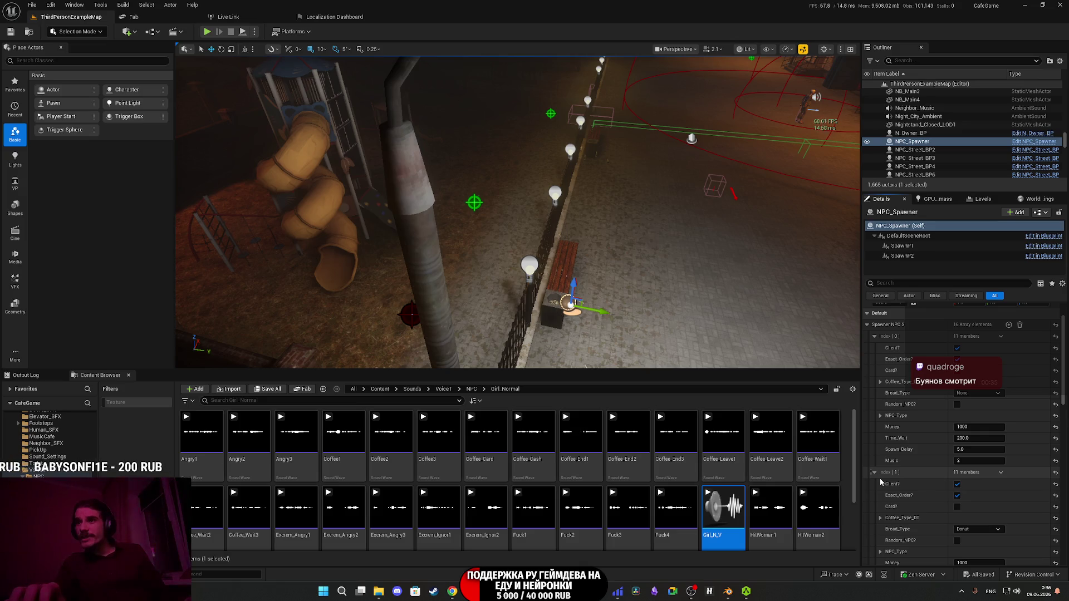
{"action": "left_click", "coordinate": [875, 473]}
{"action": "scroll", "coordinate": [928, 448], "scroll_direction": "up", "scroll_amount": 3}
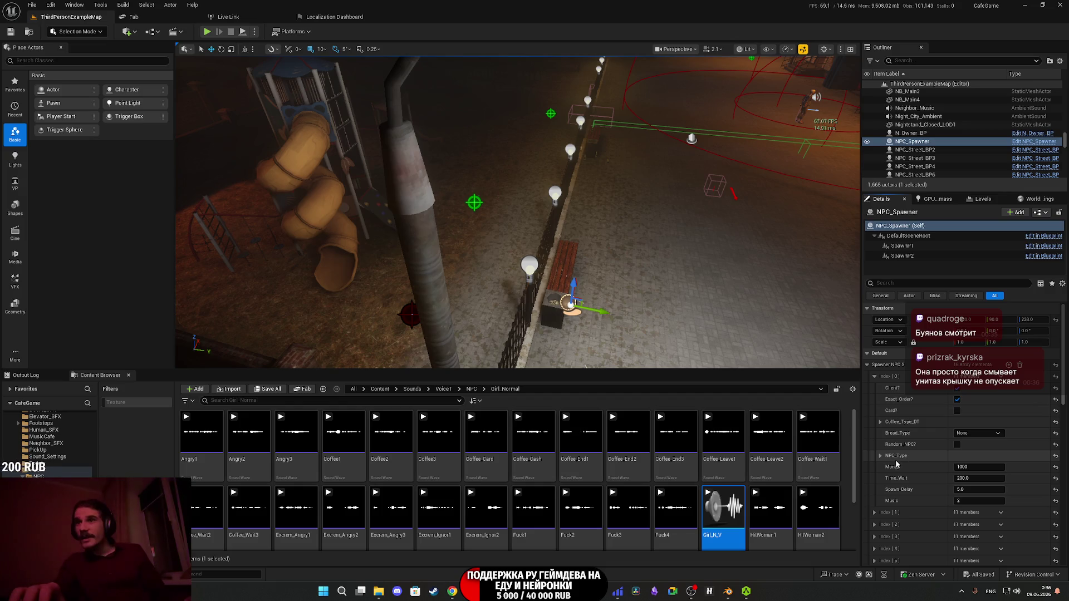
{"action": "left_click", "coordinate": [881, 456]}
{"action": "left_click", "coordinate": [982, 479]}
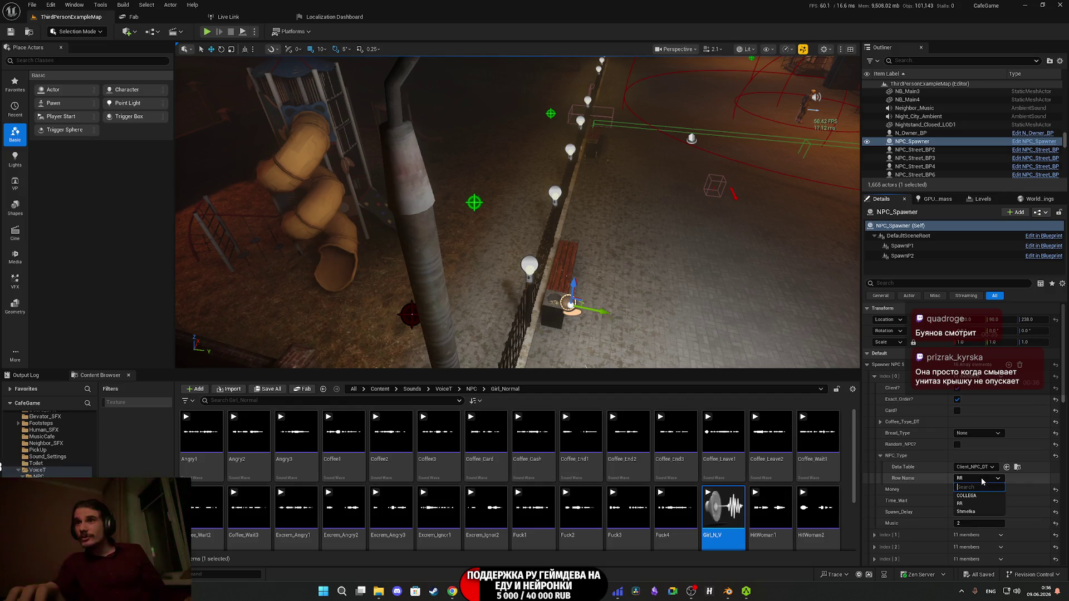
{"action": "left_click", "coordinate": [973, 513]}
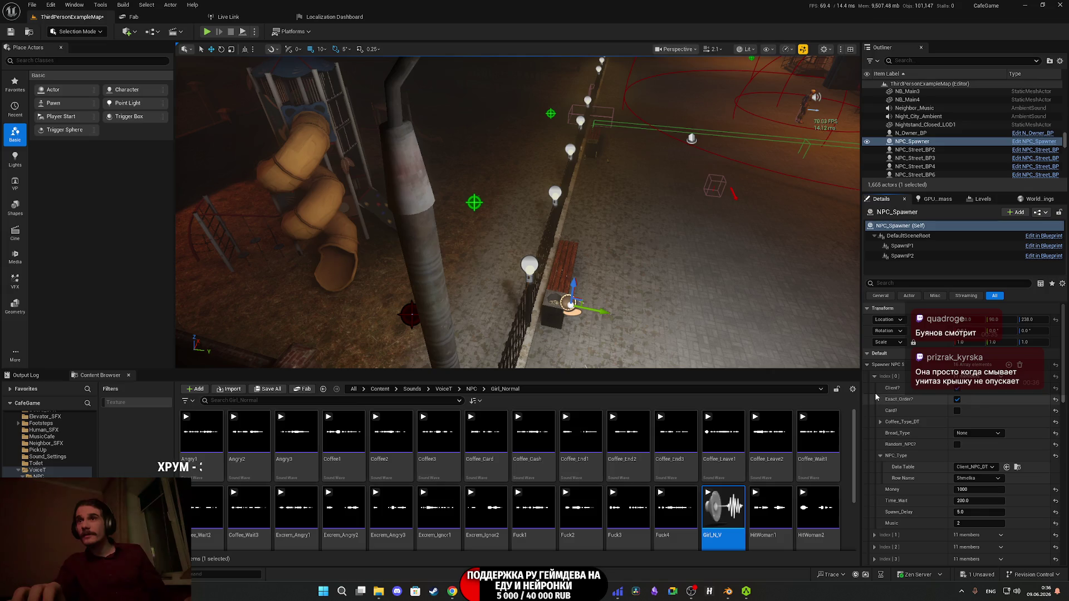
{"action": "left_click", "coordinate": [868, 366]}
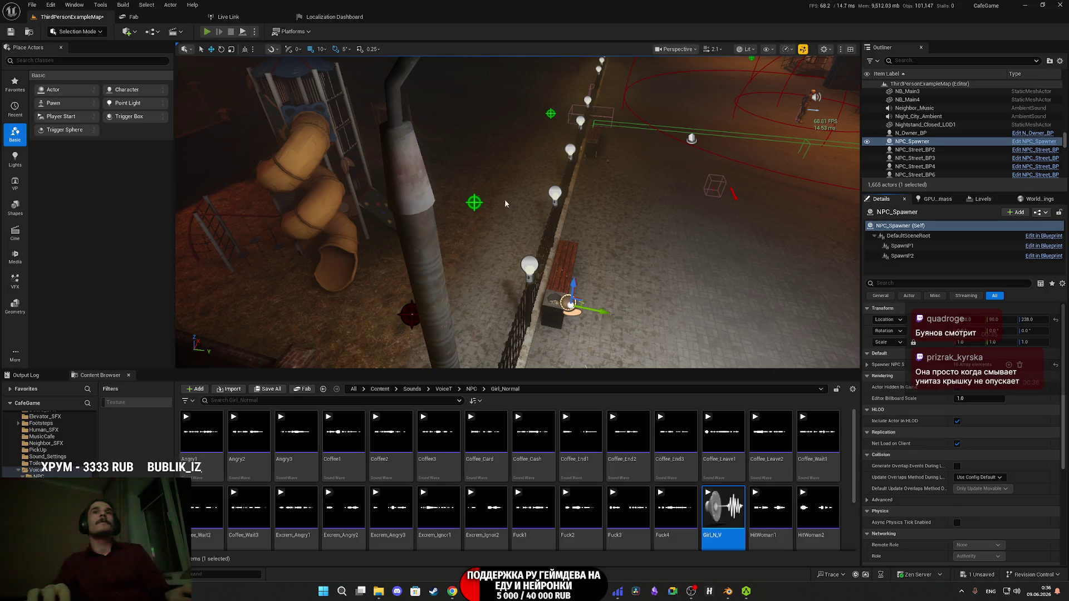
{"action": "key", "text": "alt+p"}
- Go fullscreen, change into the red clothes from the wardrobe, and walk toward the kitchen
{"action": "key", "text": "F11"}
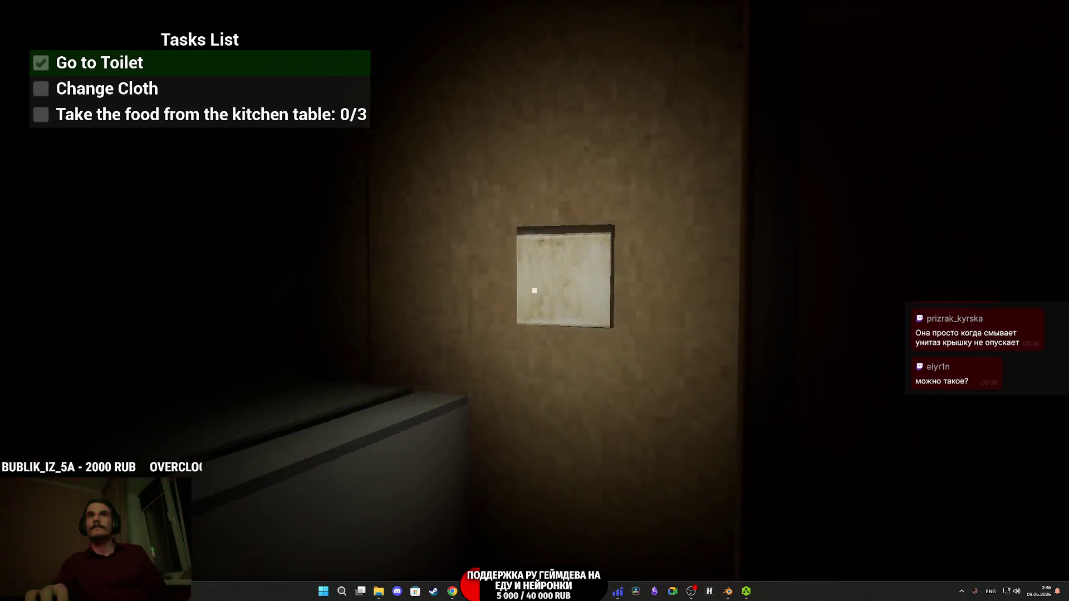
{"action": "left_click", "coordinate": [534, 290]}
{"action": "left_click", "coordinate": [534, 290]}
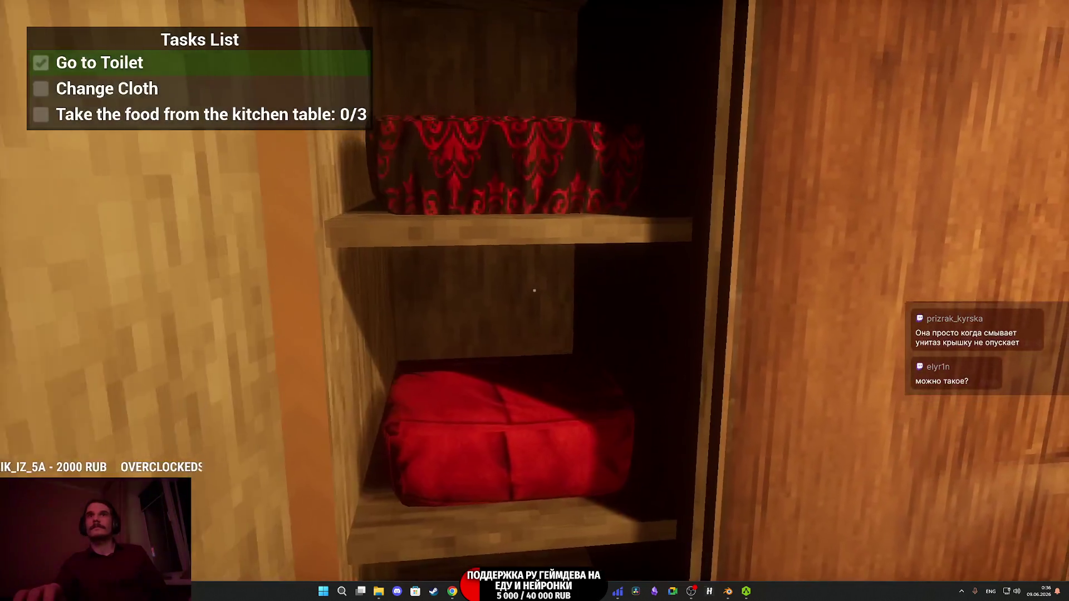
{"action": "left_click", "coordinate": [534, 290]}
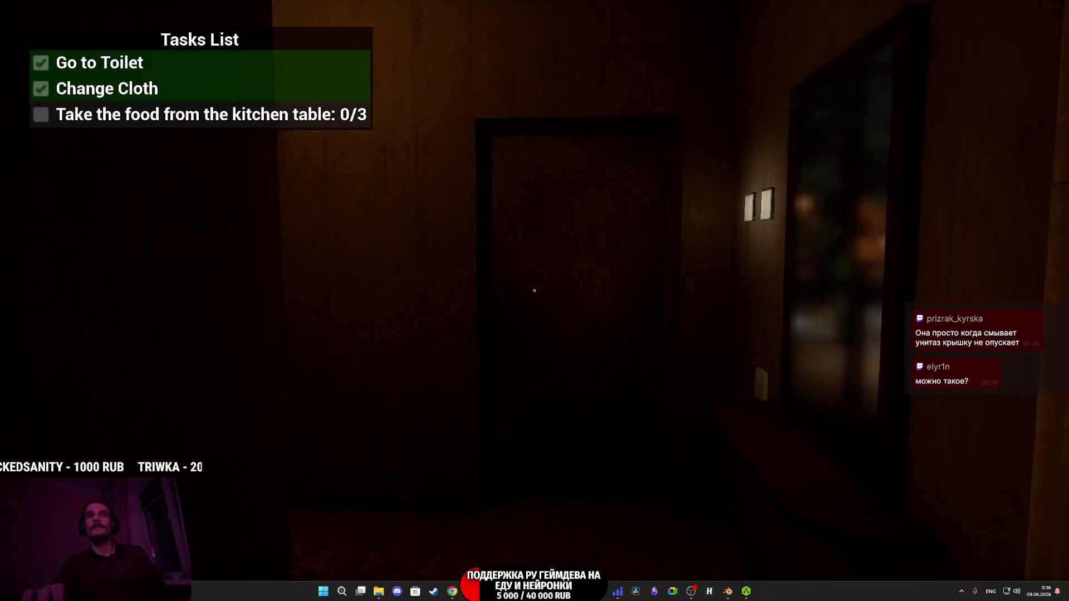
{"action": "key", "text": "w"}
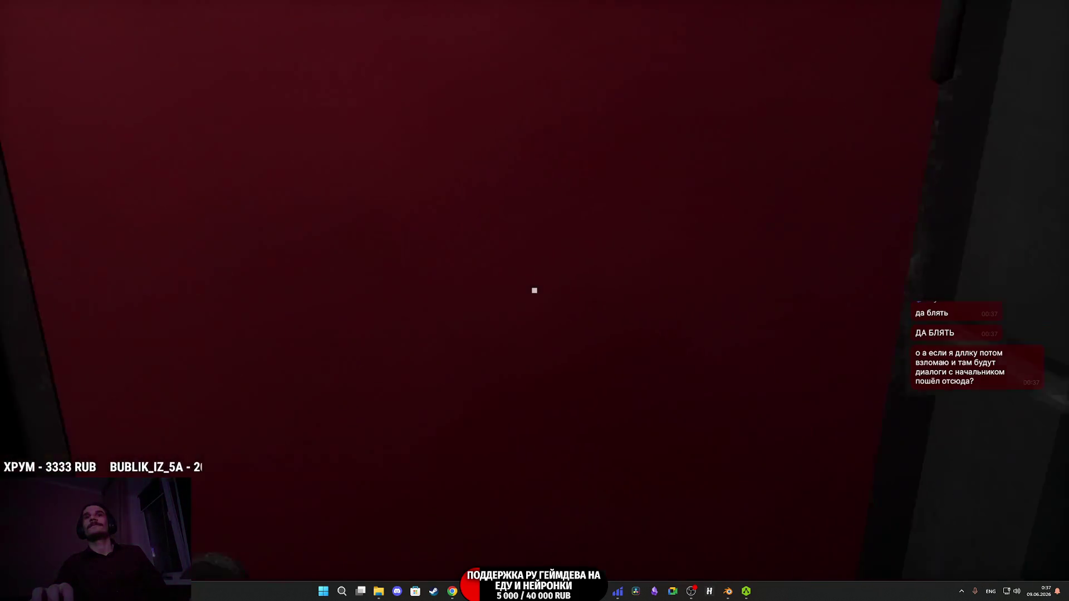
- Take the Keys to the Apartment out of the hotbar
{"action": "key", "text": "1"}
{"action": "key", "text": "1"}
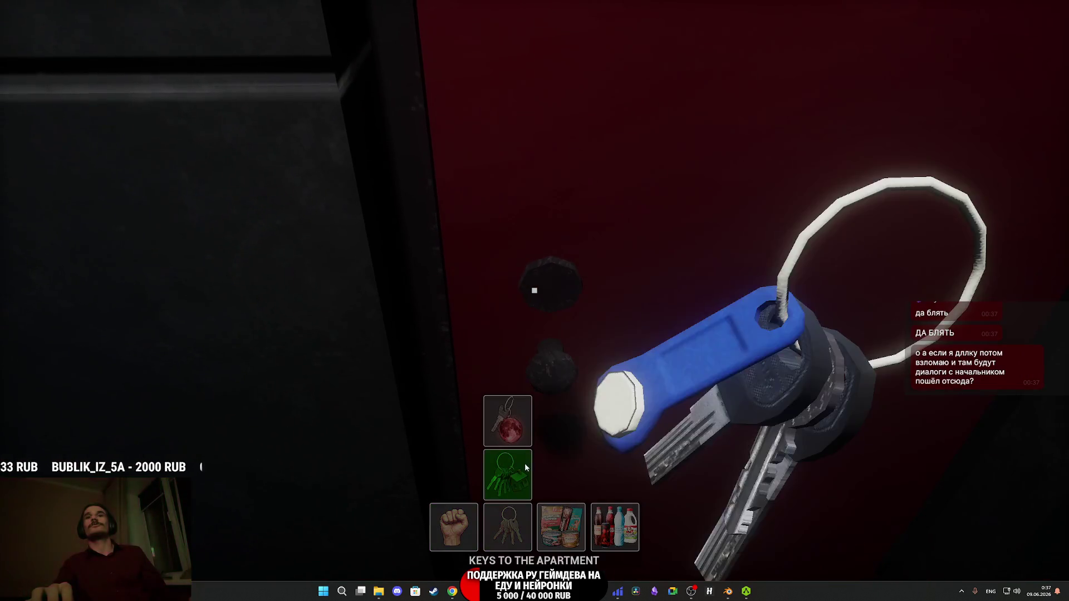
{"action": "key", "text": "1"}
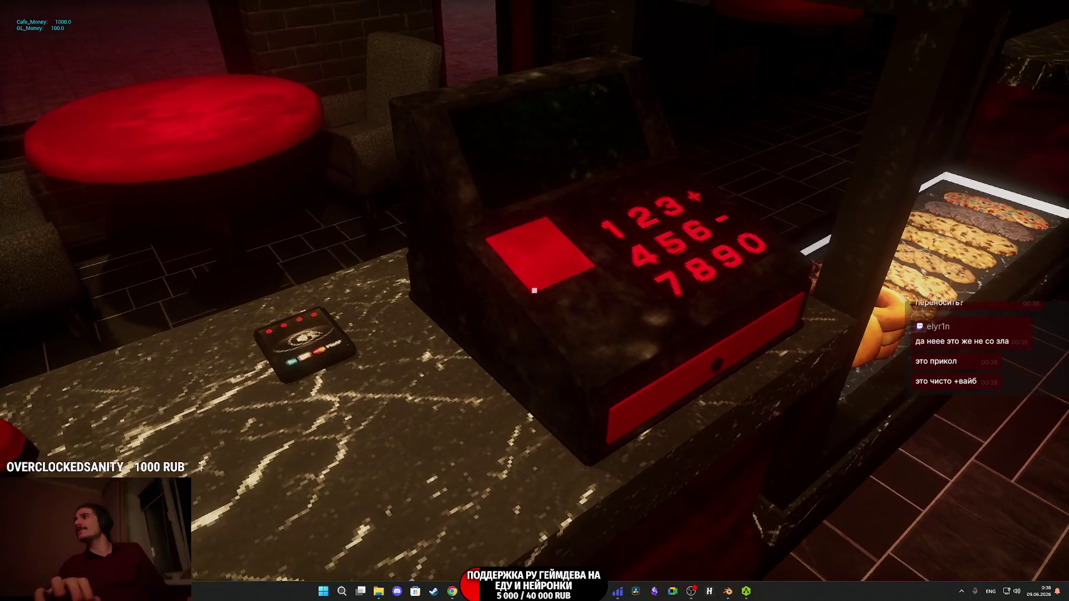
- Walk to the counter, watch the monitor video, then sidestep behind the cash register as customers arrive
{"action": "key", "text": "s"}
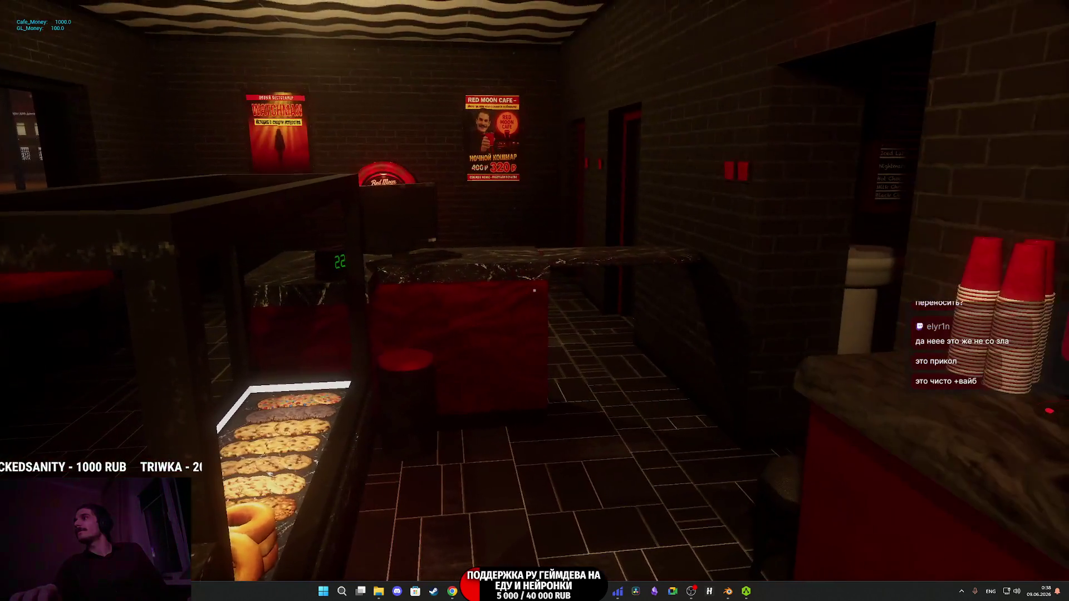
{"action": "key", "text": "w"}
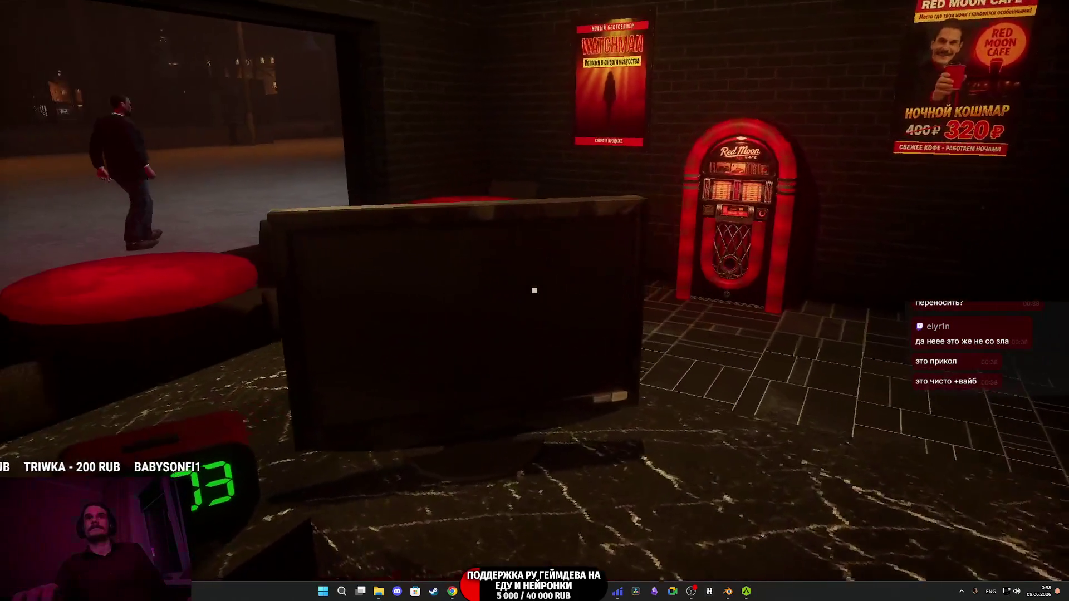
{"action": "key", "text": "e"}
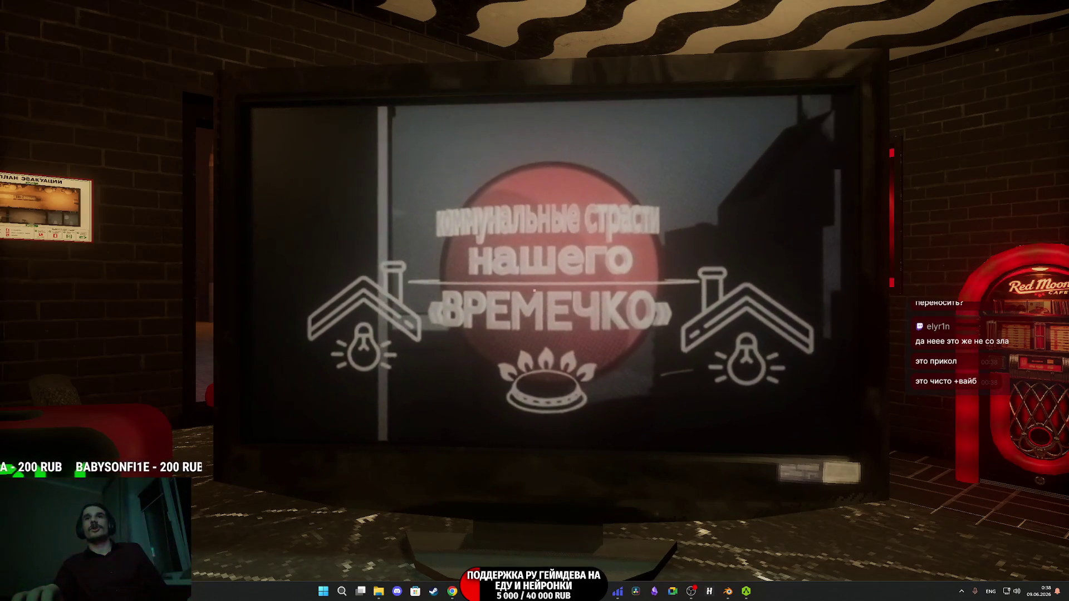
{"action": "key", "text": "e"}
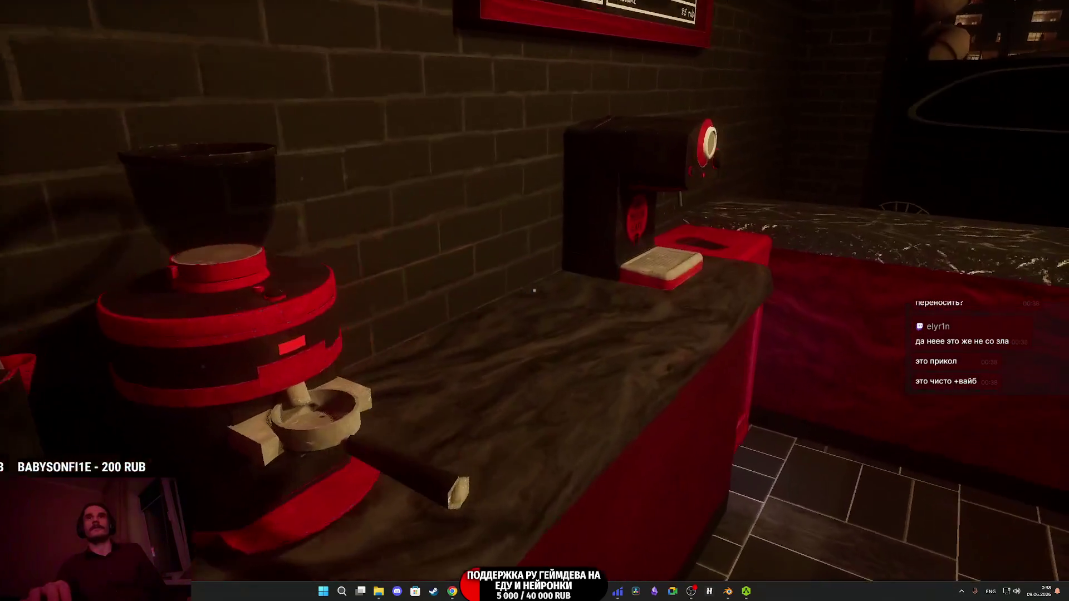
{"action": "key", "text": "d"}
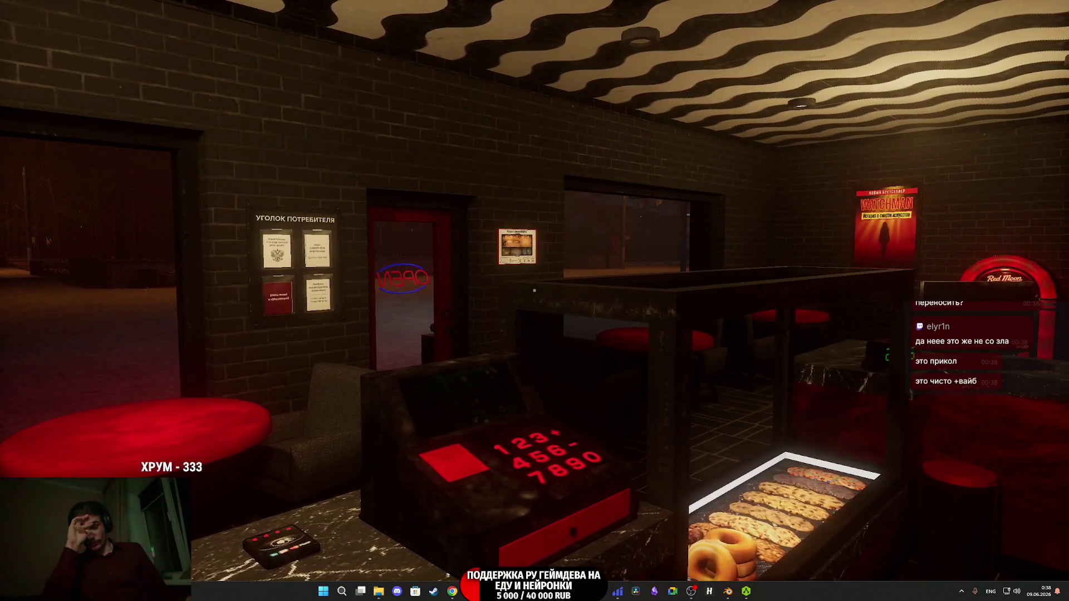
{"action": "key", "text": "d"}
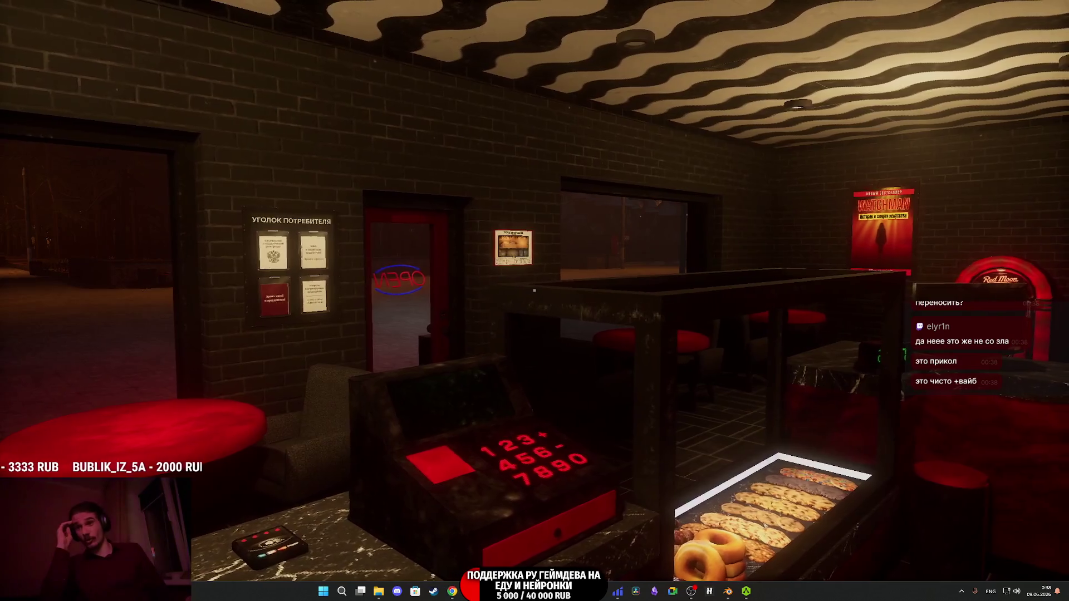
{"action": "key", "text": "d"}
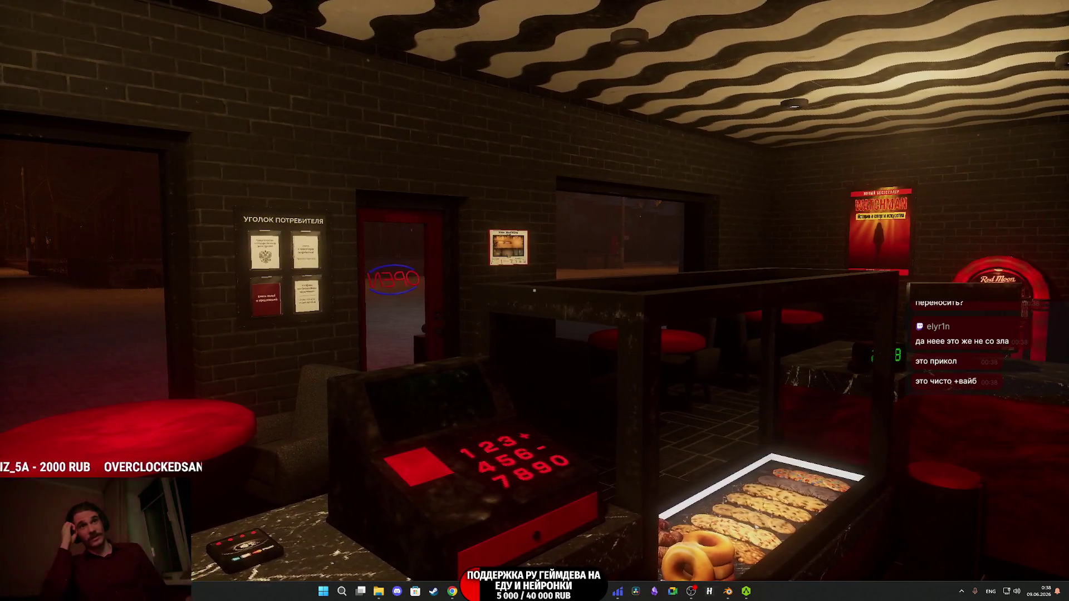
{"action": "key", "text": "a"}
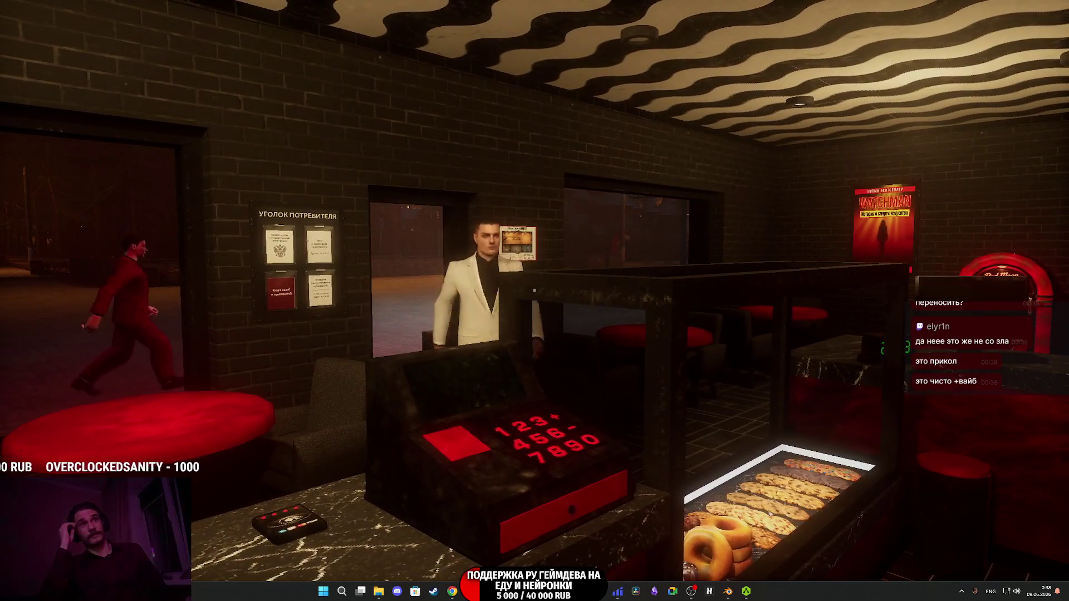
- Ring up the white-suited customer's NIGHTMARE and DONUT order for 370 RUB, then stop the playtest
{"action": "key", "text": "a"}
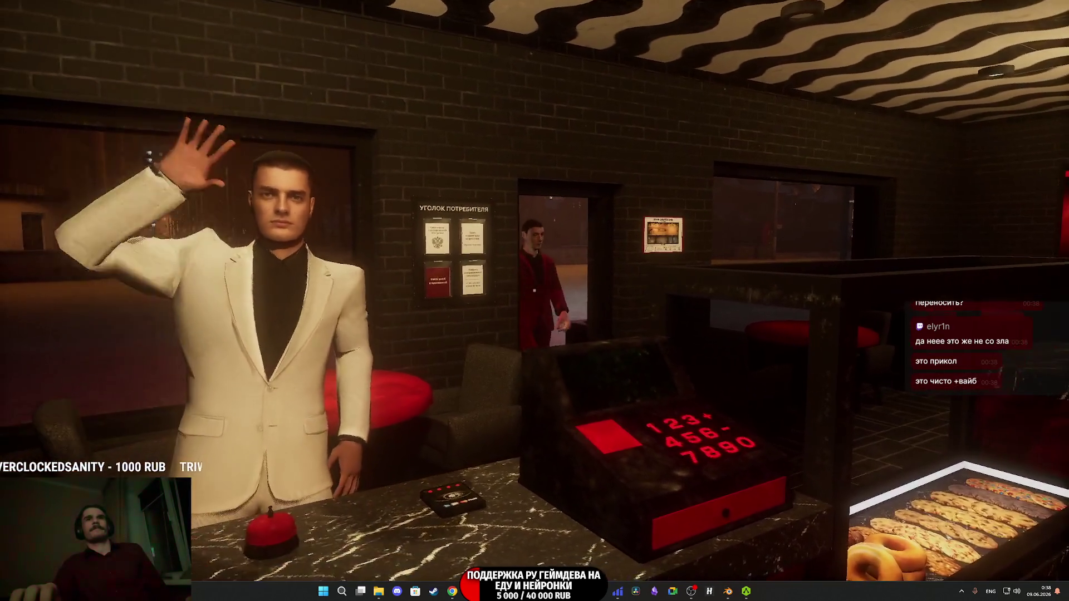
{"action": "key", "text": "d"}
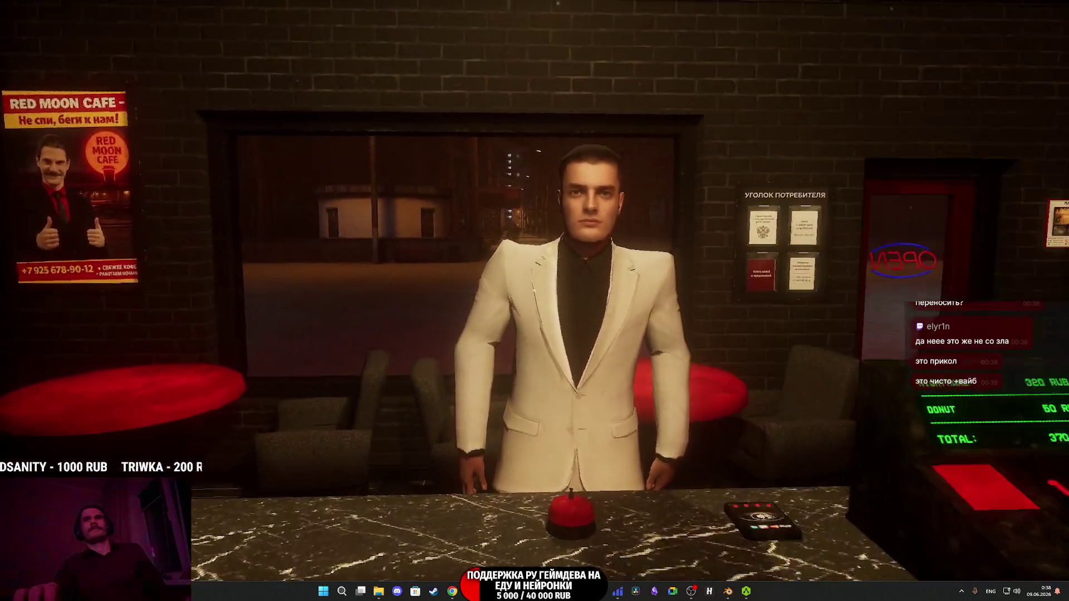
{"action": "key", "text": "d"}
{"action": "key", "text": "a"}
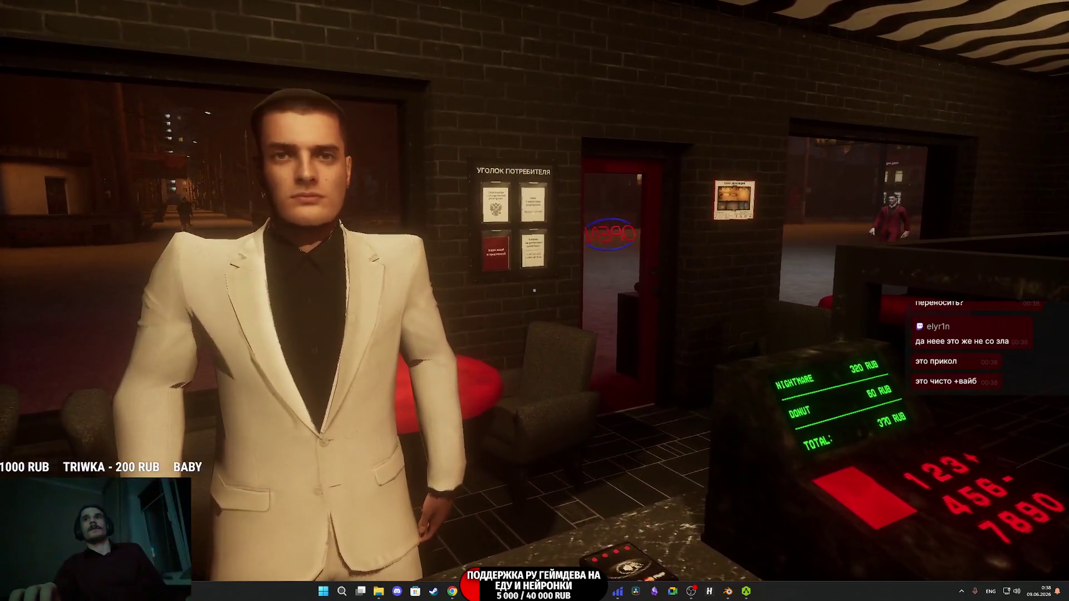
{"action": "mouse_move", "coordinate": [535, 290]}
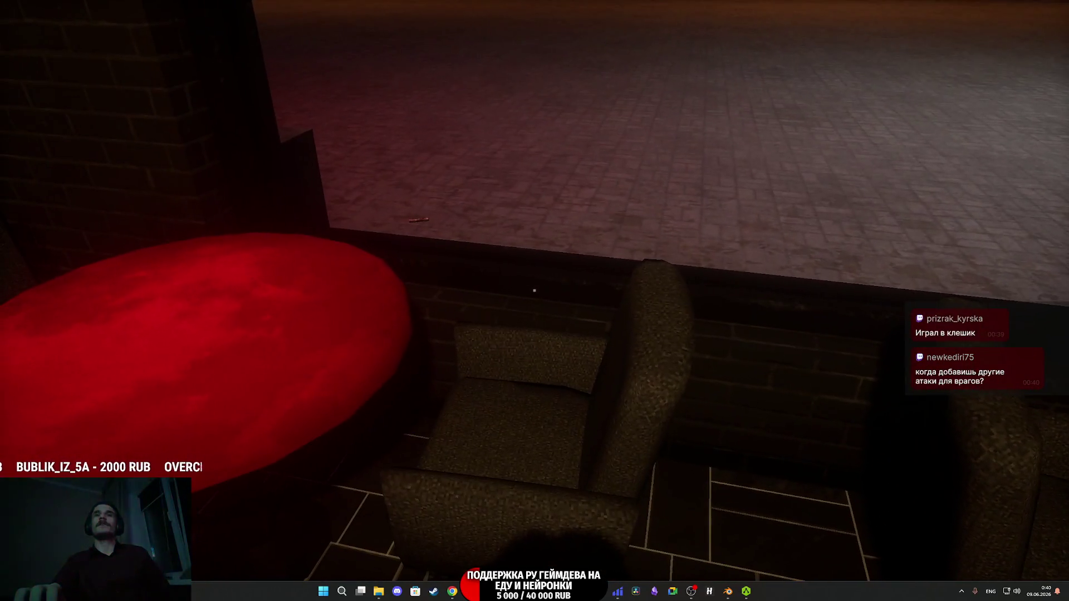
{"action": "key", "text": "Escape"}
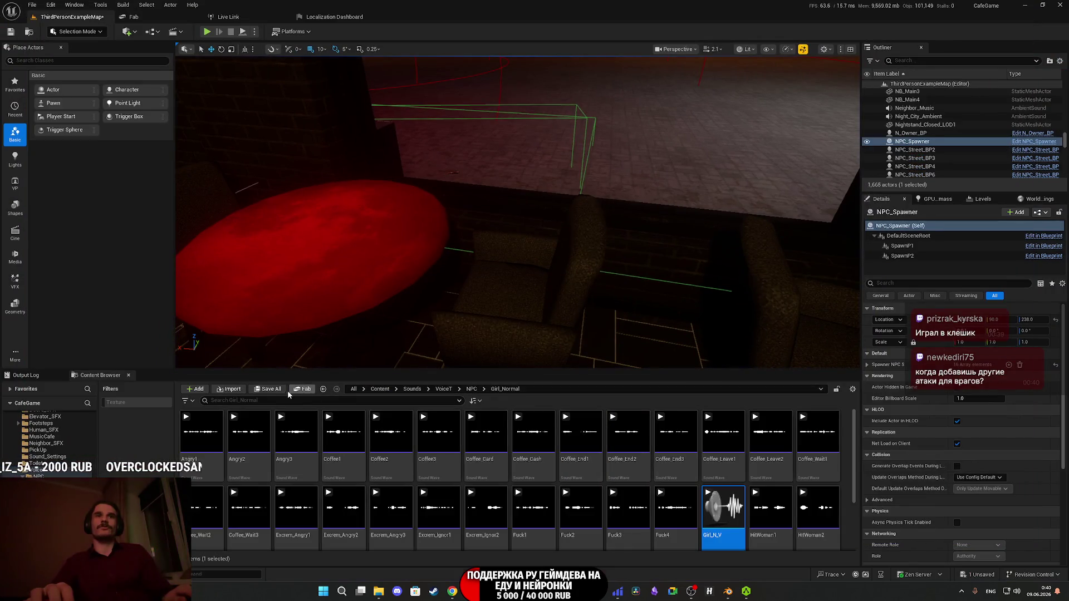
{"action": "left_click", "coordinate": [267, 390]}
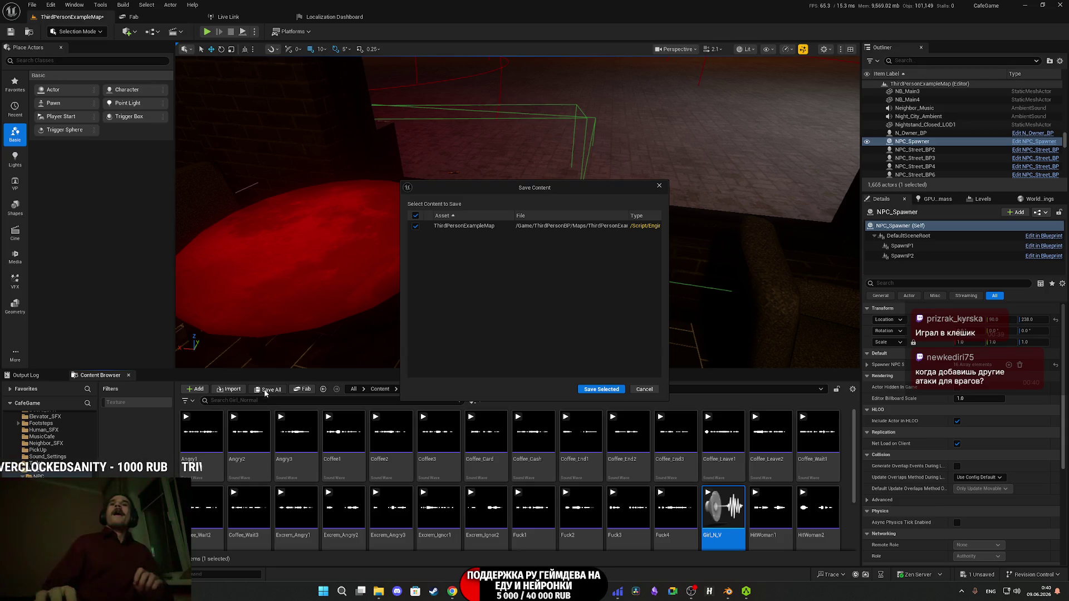
- Save the ThirdPersonExampleMap level with Save Selected
{"action": "left_click", "coordinate": [599, 391]}
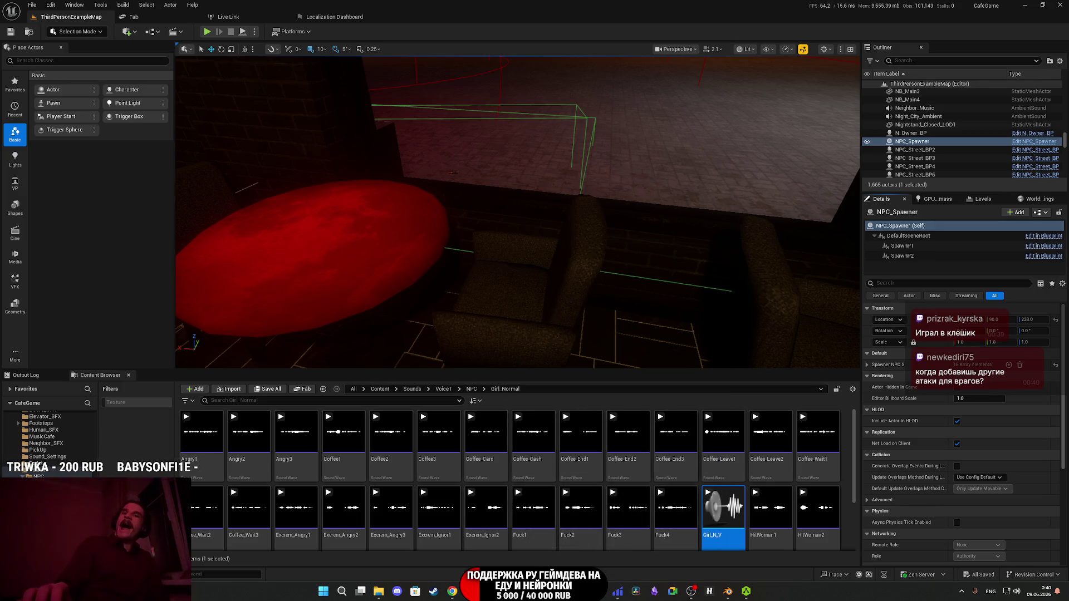
{"action": "mouse_move", "coordinate": [543, 592]}
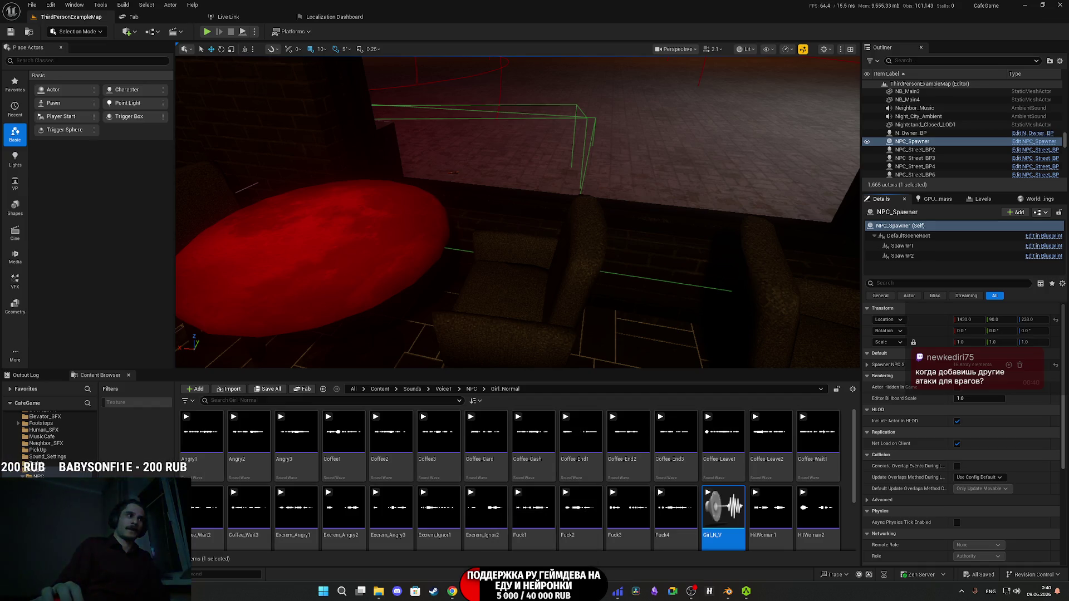
- Switch to Chrome, glance at the music video and Twitch dashboard tabs, then open the Tripo image generator tab
{"action": "left_click", "coordinate": [453, 592]}
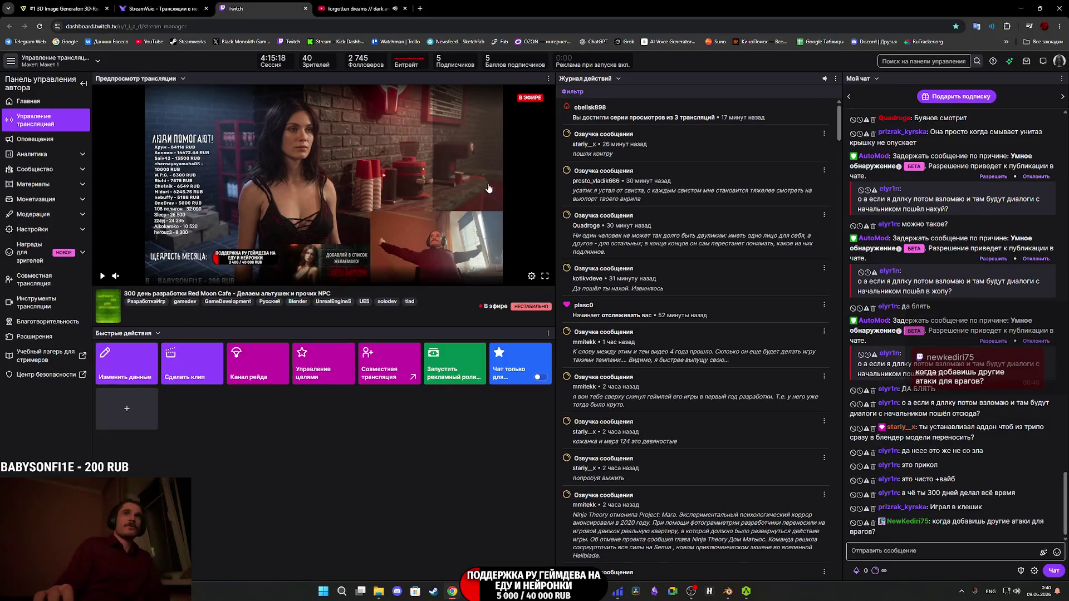
{"action": "left_click", "coordinate": [318, 7]}
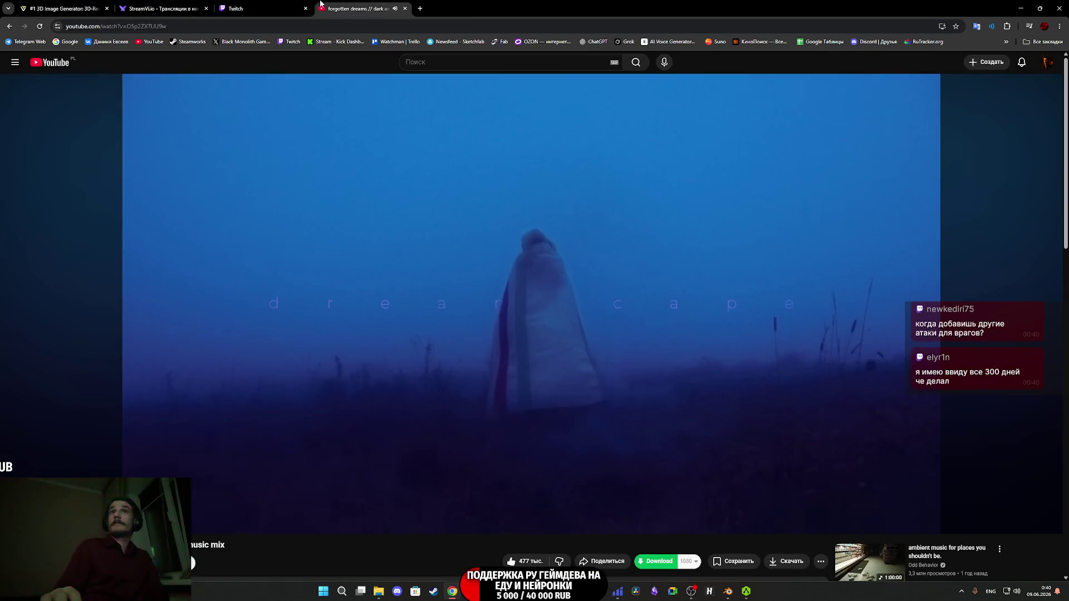
{"action": "left_click", "coordinate": [276, 6]}
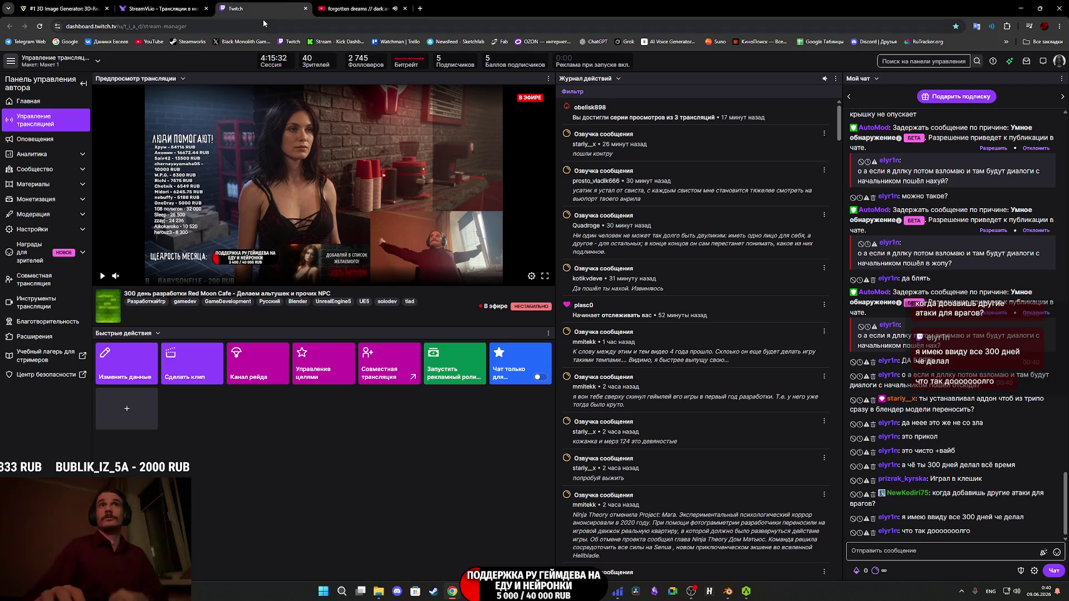
{"action": "left_click", "coordinate": [78, 4]}
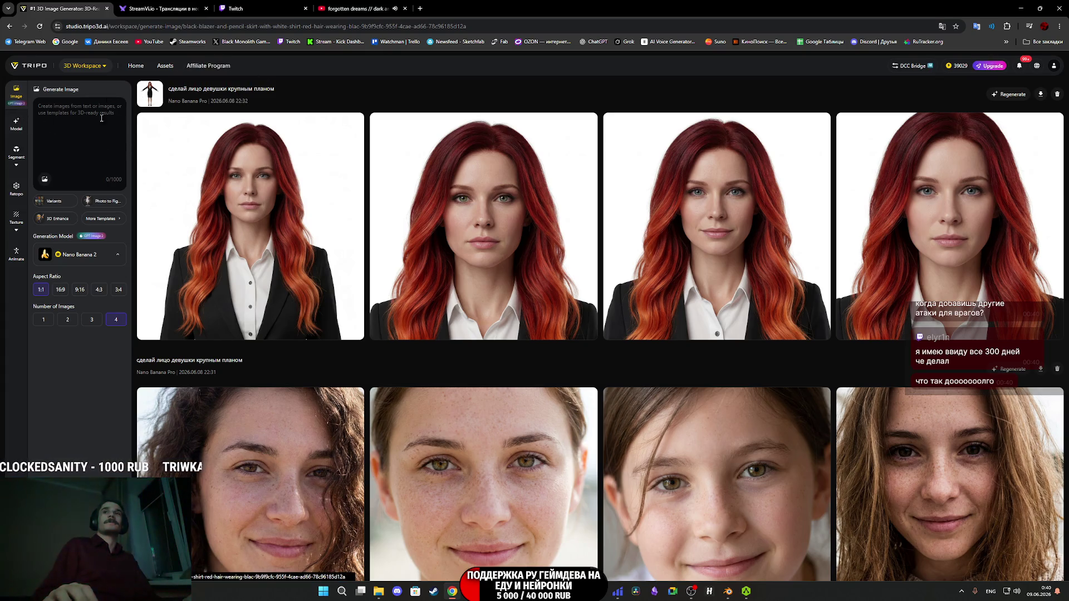
- Scroll through the red-haired woman image results, then switch to the Model tab's Generate Model workspace
{"action": "scroll", "coordinate": [958, 198], "scroll_direction": "down", "scroll_amount": 7}
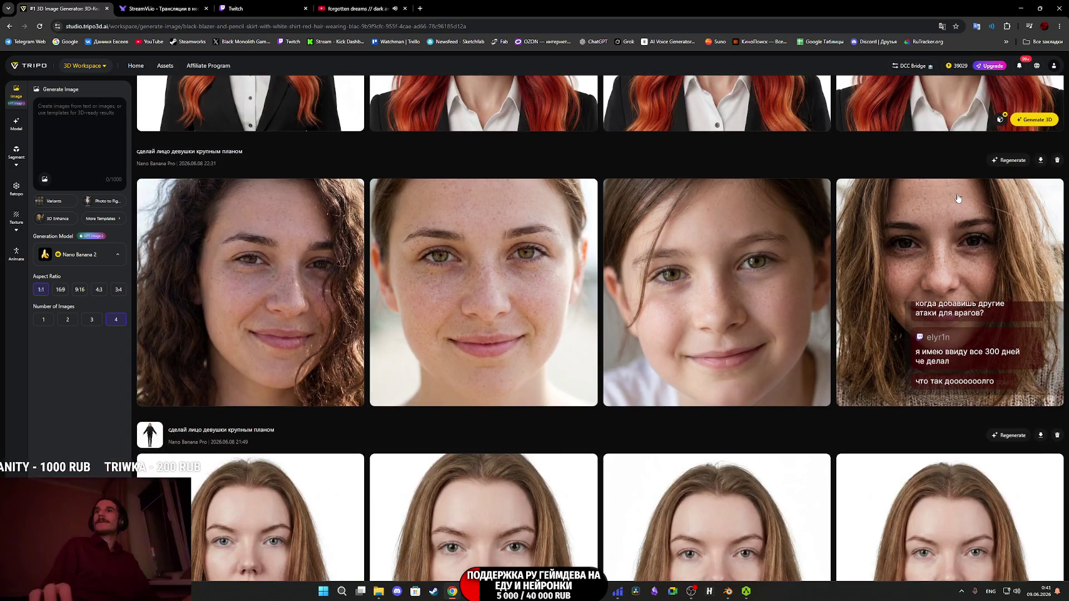
{"action": "scroll", "coordinate": [958, 198], "scroll_direction": "up", "scroll_amount": 7}
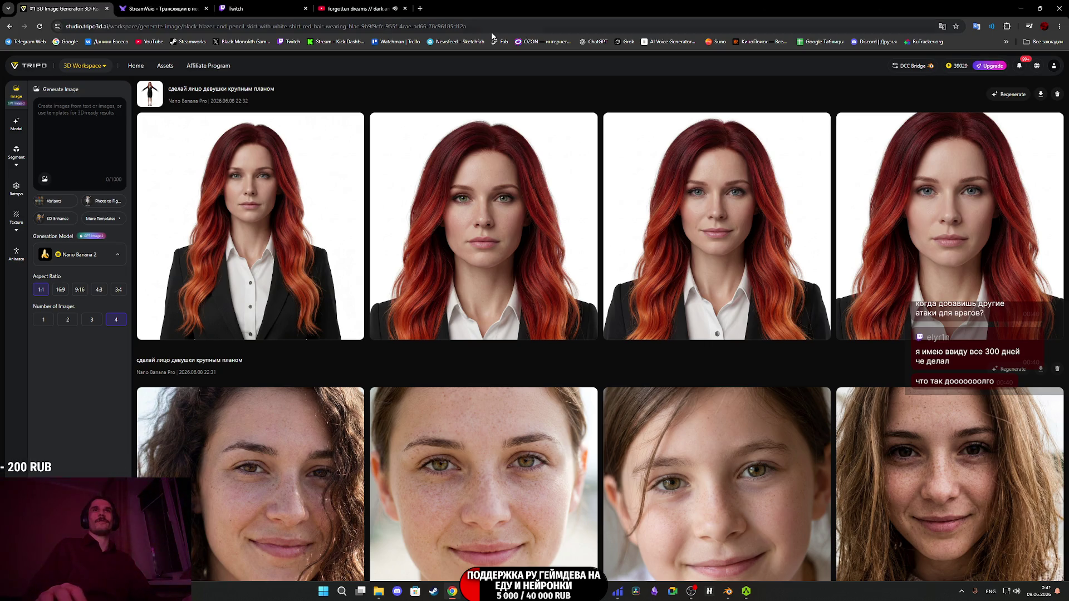
{"action": "mouse_move", "coordinate": [173, 3]}
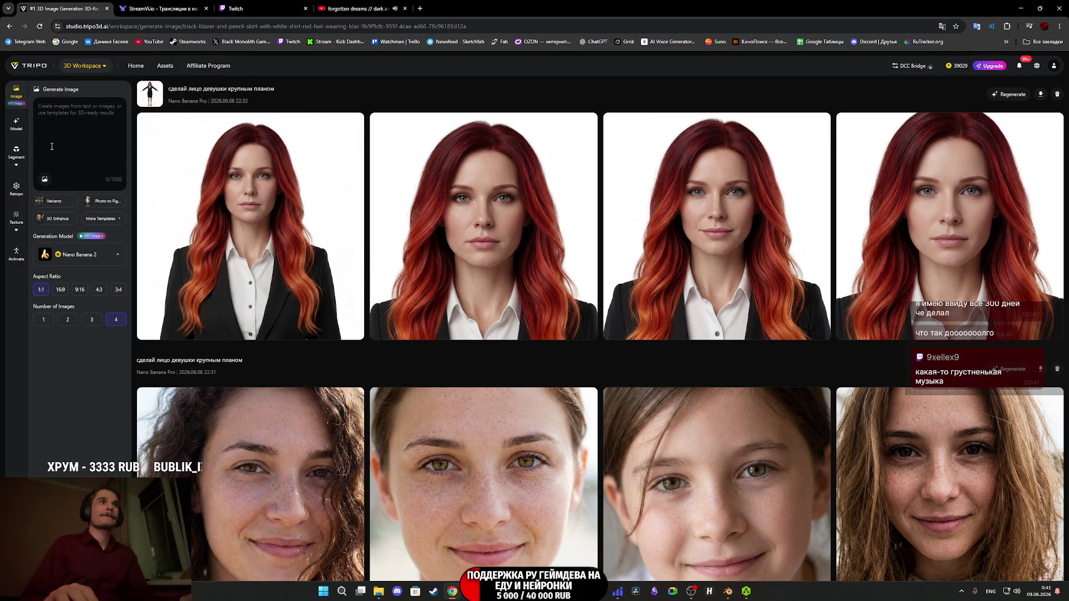
{"action": "left_click", "coordinate": [20, 124]}
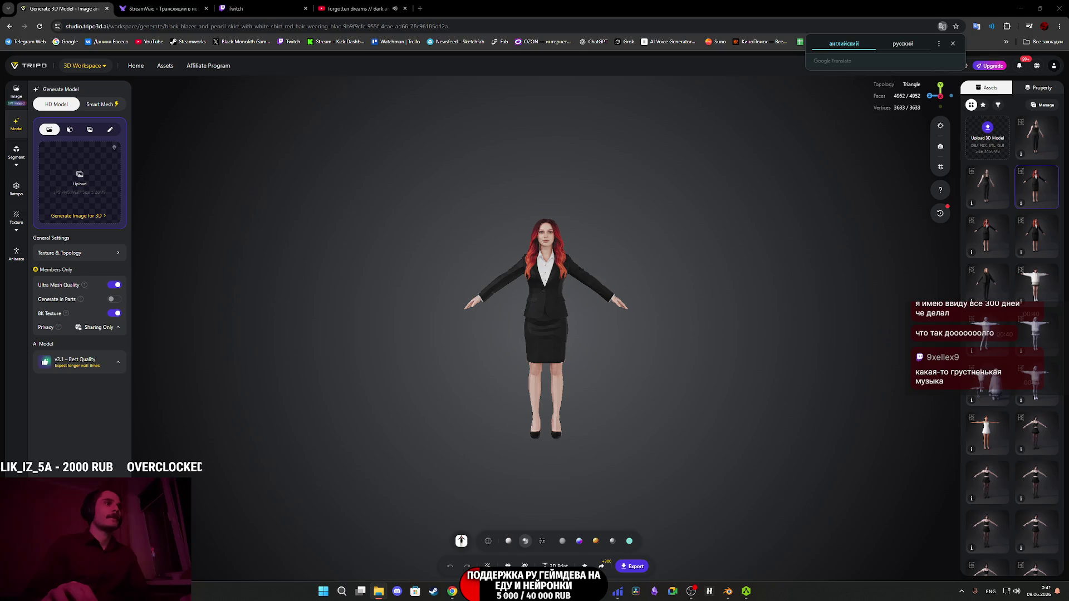
- Upload the photo of the man in a dark shirt and jeans and generate his multi-view images
{"action": "mouse_move", "coordinate": [80, 307]}
{"action": "left_mouse_down"}
{"action": "mouse_move", "coordinate": [92, 181]}
{"action": "mouse_move", "coordinate": [97, 190]}
{"action": "left_mouse_up"}
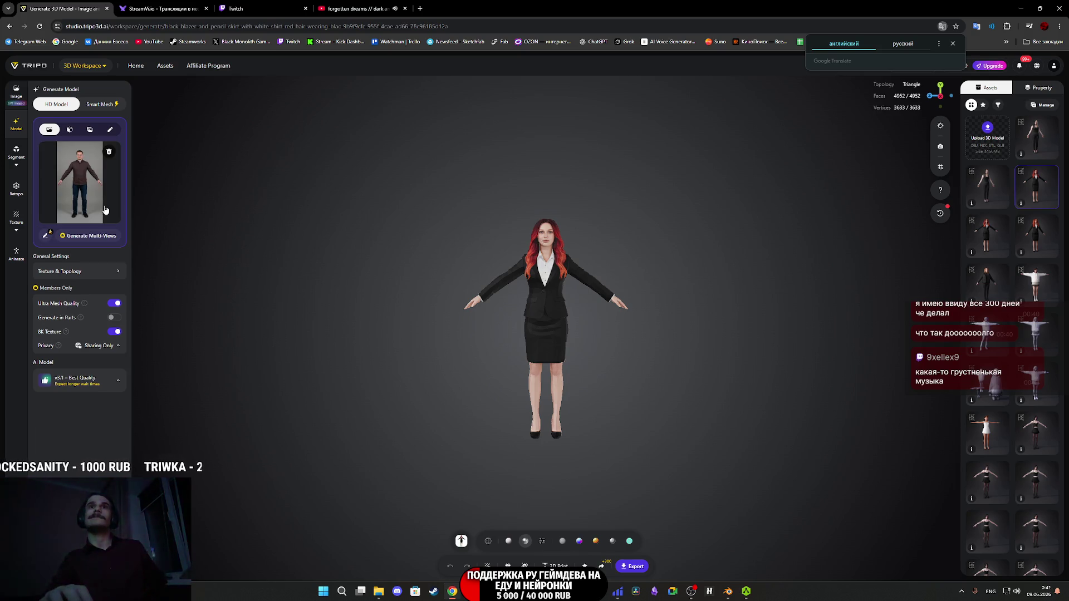
{"action": "left_click", "coordinate": [91, 236]}
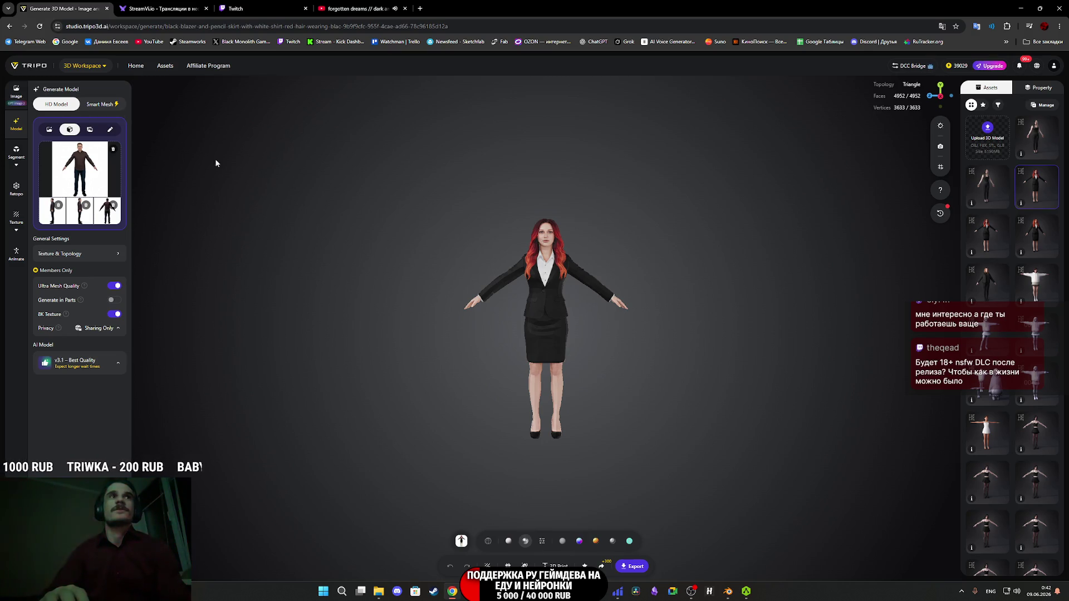
- Compare the man's left, right and back views, then generate his mesh in Smart Mesh mode
{"action": "left_click", "coordinate": [60, 222]}
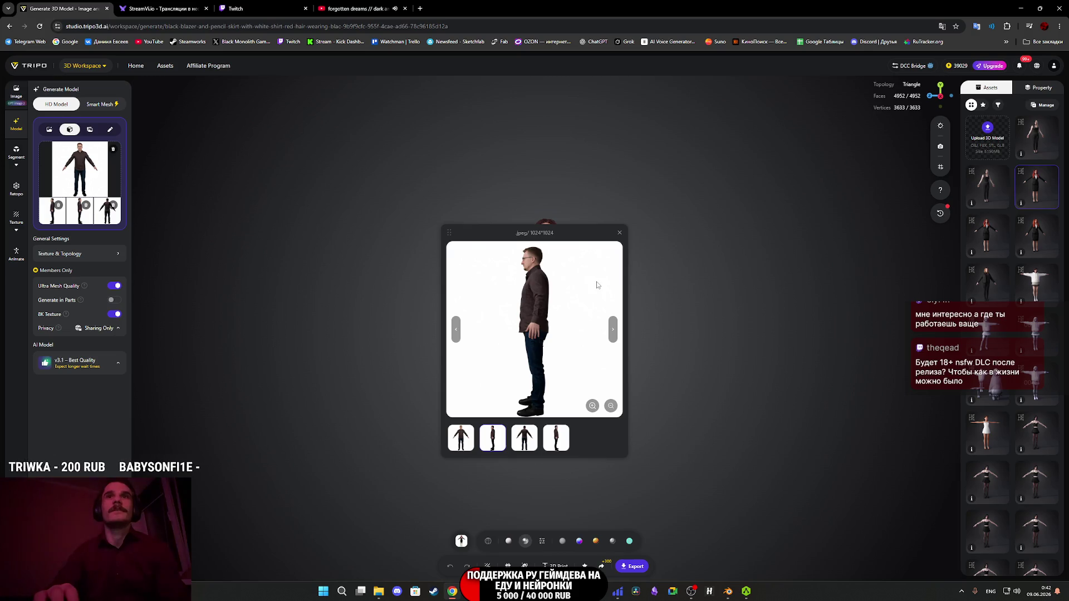
{"action": "left_click", "coordinate": [620, 233]}
{"action": "left_click", "coordinate": [81, 221]}
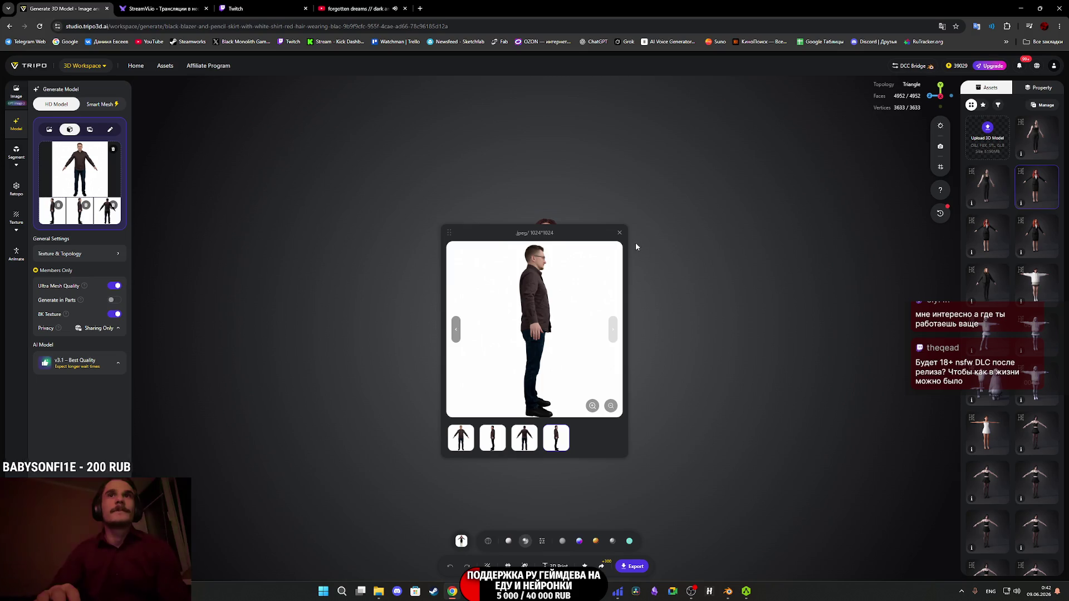
{"action": "left_click", "coordinate": [55, 218]}
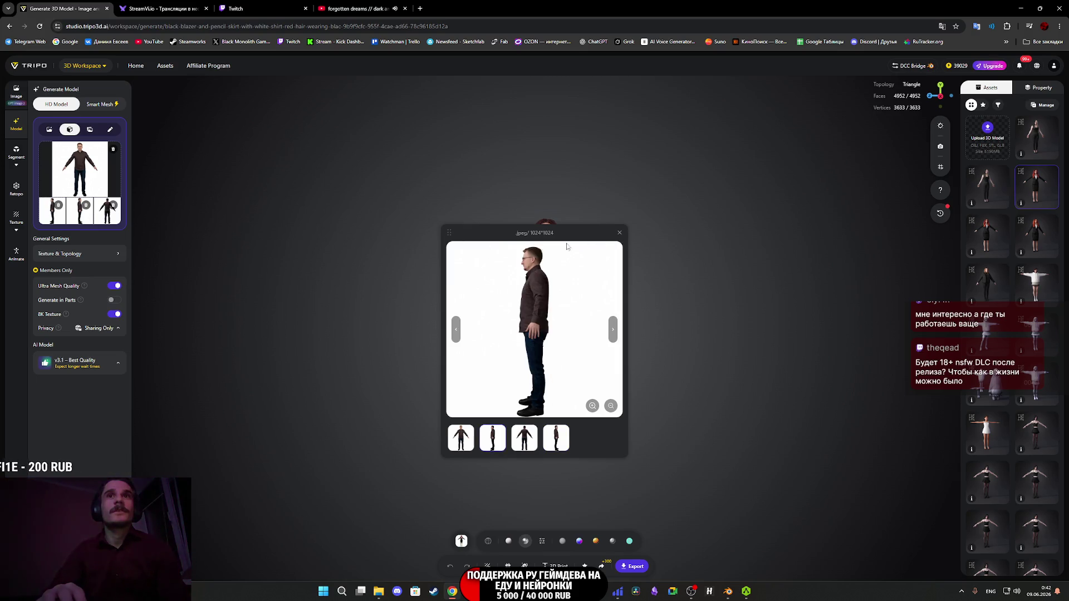
{"action": "left_click", "coordinate": [78, 224]}
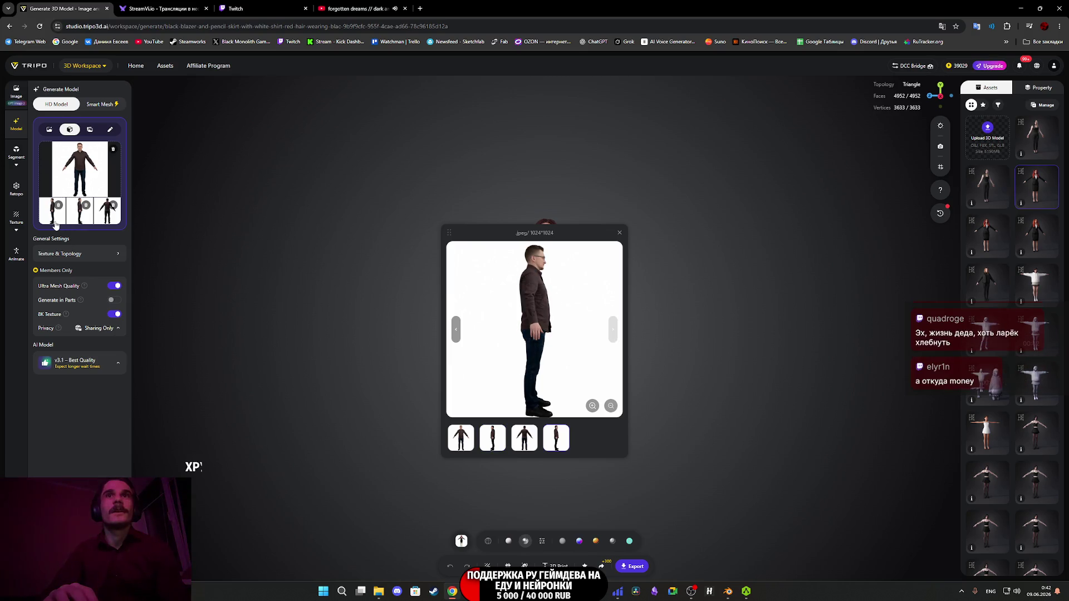
{"action": "left_click", "coordinate": [53, 224]}
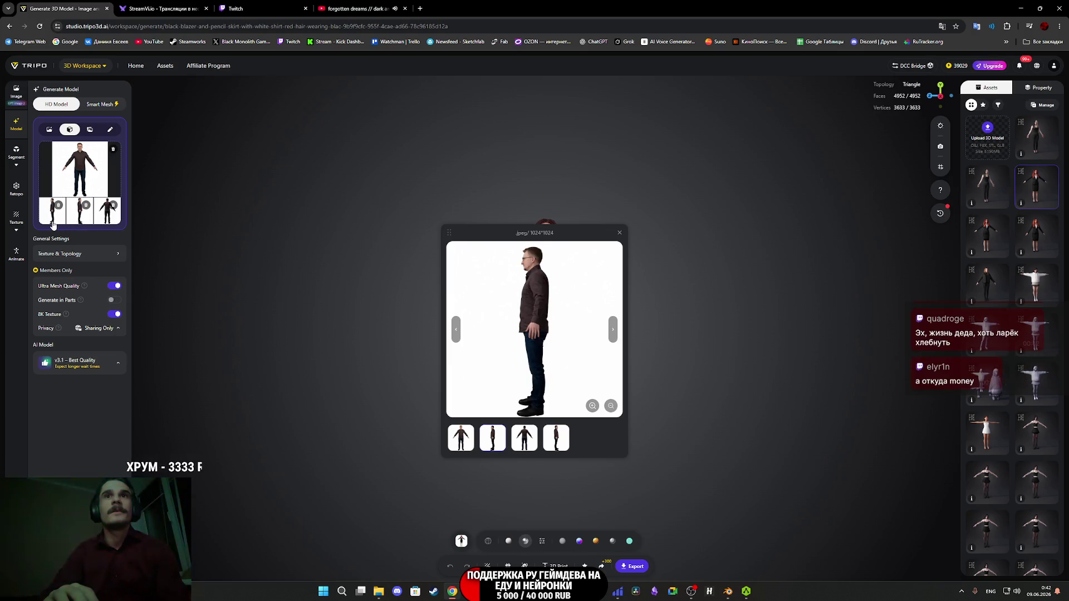
{"action": "left_click", "coordinate": [81, 223]}
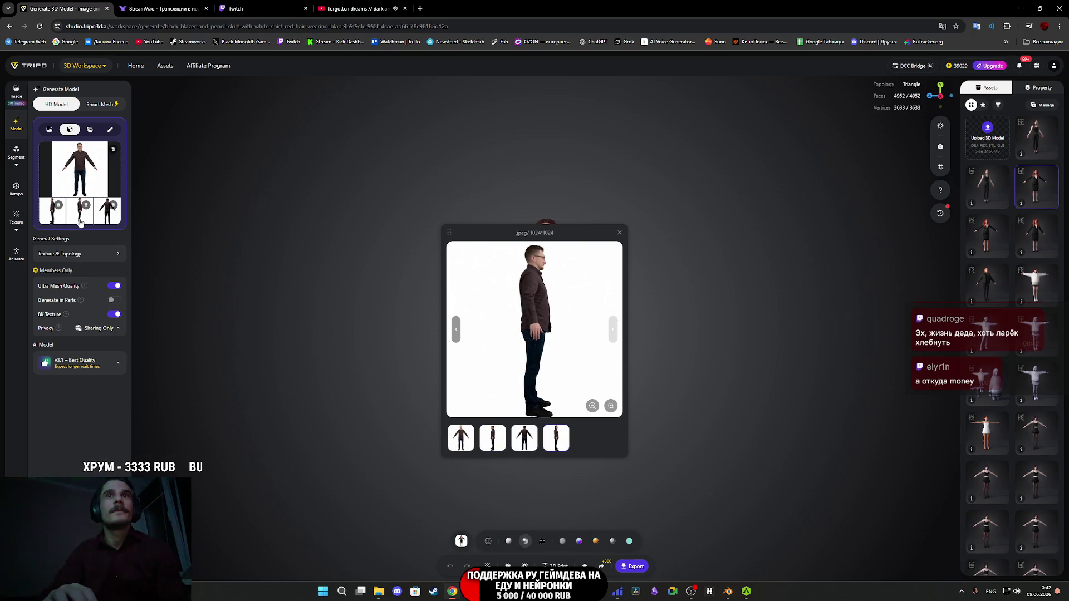
{"action": "left_click", "coordinate": [51, 221]}
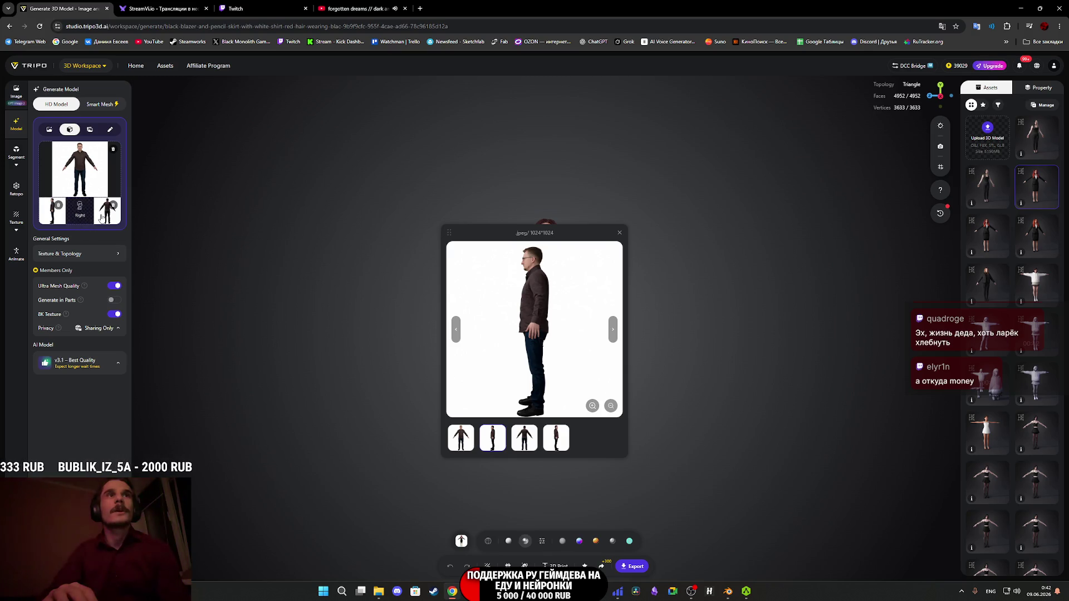
{"action": "left_click", "coordinate": [106, 221]}
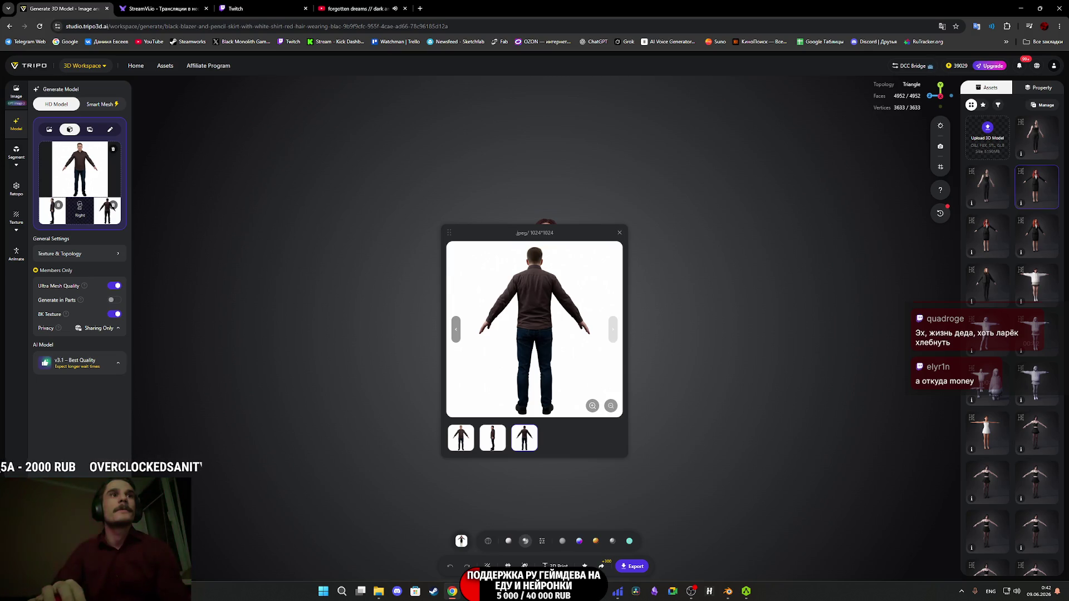
{"action": "left_click", "coordinate": [101, 105]}
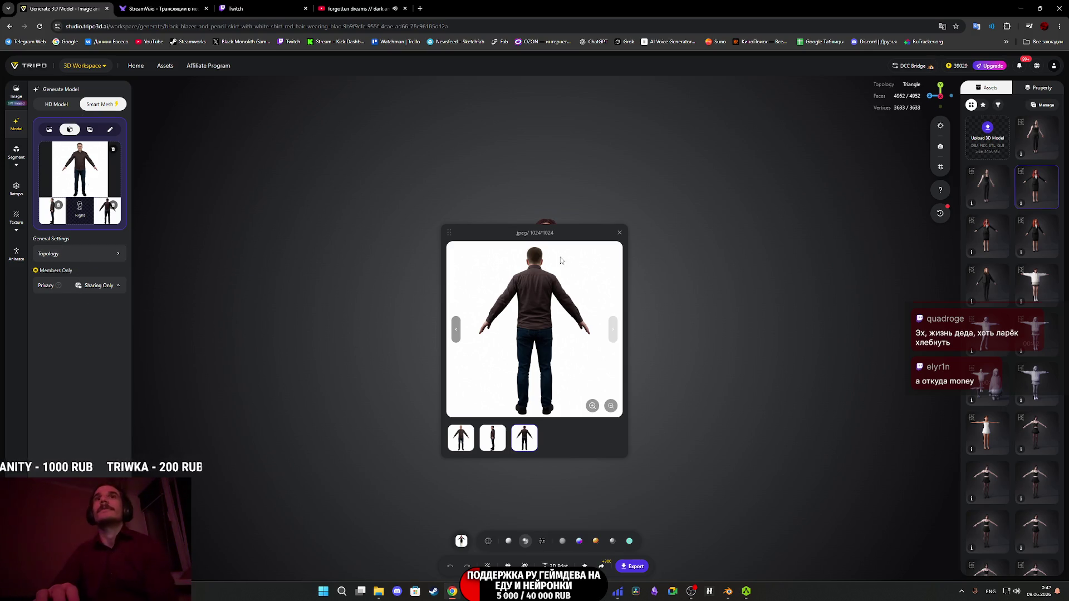
{"action": "left_click", "coordinate": [618, 234]}
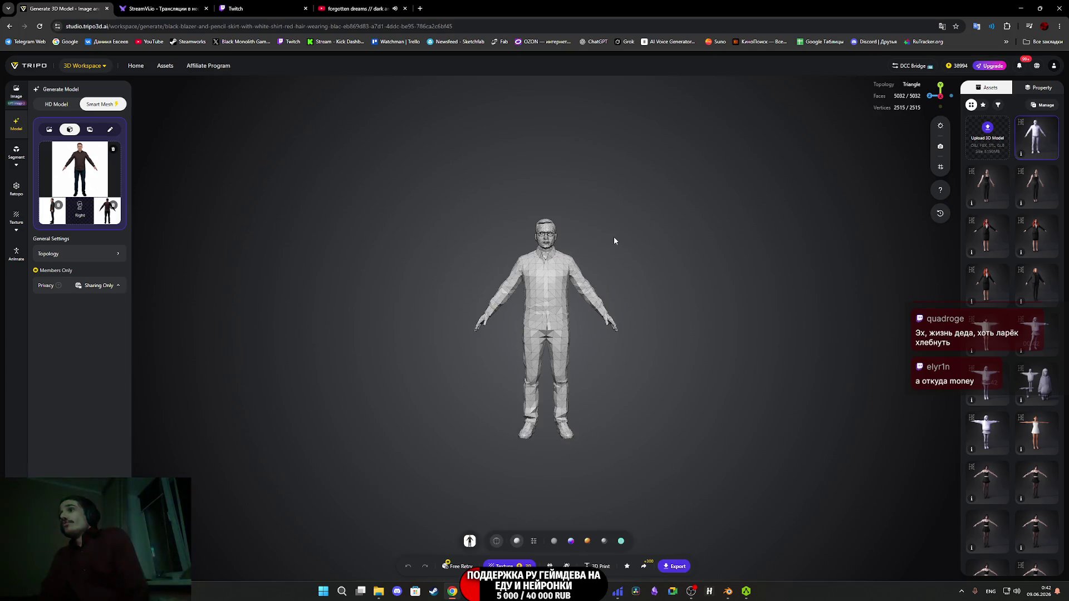
- Zoom and orbit the mesh to inspect the glasses, side profile and hand
{"action": "scroll", "coordinate": [614, 238], "scroll_direction": "up", "scroll_amount": 5}
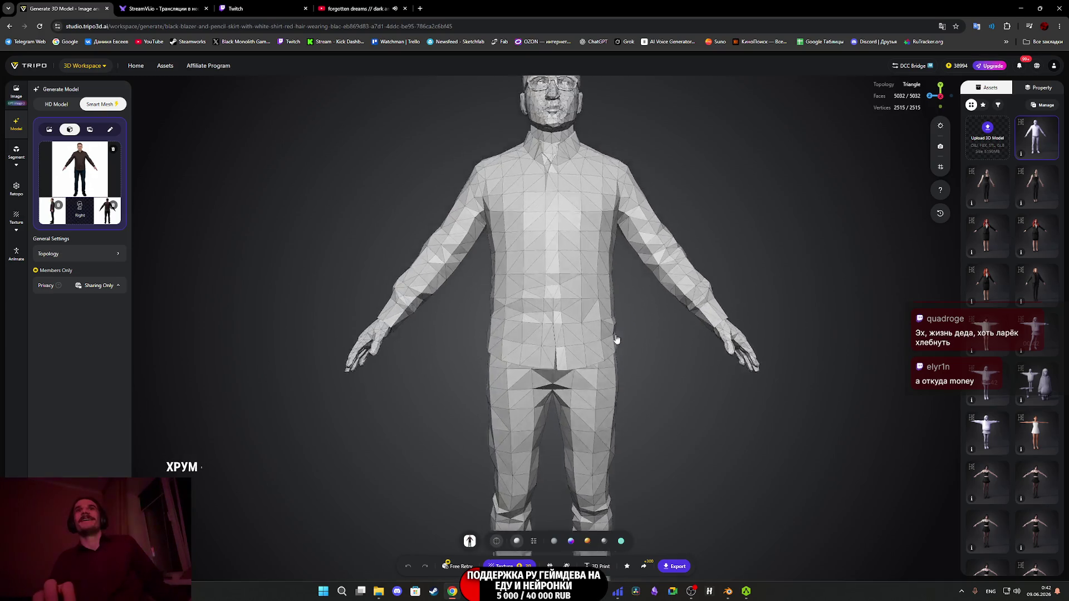
{"action": "scroll", "coordinate": [614, 394], "scroll_direction": "up", "scroll_amount": 3}
{"action": "mouse_move", "coordinate": [613, 394]}
{"action": "left_mouse_down"}
{"action": "mouse_move", "coordinate": [563, 426]}
{"action": "mouse_move", "coordinate": [544, 377]}
{"action": "mouse_move", "coordinate": [710, 392]}
{"action": "mouse_move", "coordinate": [750, 433]}
{"action": "mouse_move", "coordinate": [720, 416]}
{"action": "mouse_move", "coordinate": [606, 399]}
{"action": "mouse_move", "coordinate": [486, 396]}
{"action": "mouse_move", "coordinate": [614, 390]}
{"action": "mouse_move", "coordinate": [534, 393]}
{"action": "mouse_move", "coordinate": [607, 390]}
{"action": "mouse_move", "coordinate": [539, 312]}
{"action": "mouse_move", "coordinate": [489, 389]}
{"action": "mouse_move", "coordinate": [505, 326]}
{"action": "left_mouse_up"}
{"action": "scroll", "coordinate": [515, 353], "scroll_direction": "up", "scroll_amount": 3}
{"action": "scroll", "coordinate": [506, 326], "scroll_direction": "down", "scroll_amount": 5}
{"action": "left_click_drag", "start_coordinate": [490, 368], "coordinate": [433, 365]}
{"action": "scroll", "coordinate": [549, 323], "scroll_direction": "up", "scroll_amount": 5}
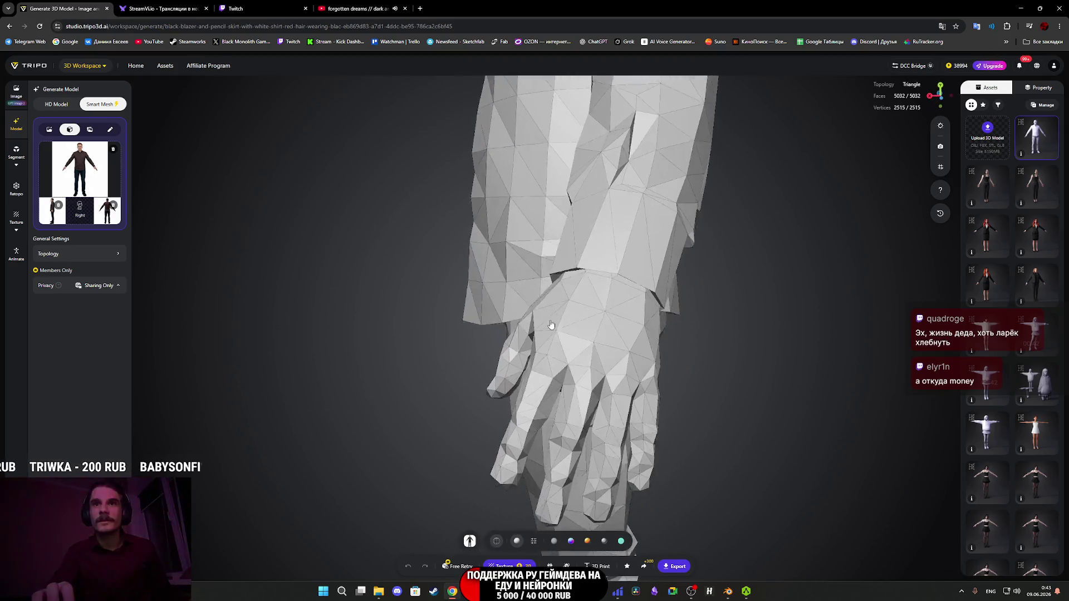
{"action": "mouse_move", "coordinate": [550, 341]}
{"action": "left_mouse_down"}
{"action": "mouse_move", "coordinate": [549, 354]}
{"action": "mouse_move", "coordinate": [568, 358]}
{"action": "mouse_move", "coordinate": [624, 331]}
{"action": "mouse_move", "coordinate": [657, 329]}
{"action": "left_mouse_up"}
- Orbit around the legs, torso, back and head profile to check the low-poly mesh
{"action": "scroll", "coordinate": [593, 332], "scroll_direction": "down", "scroll_amount": 4}
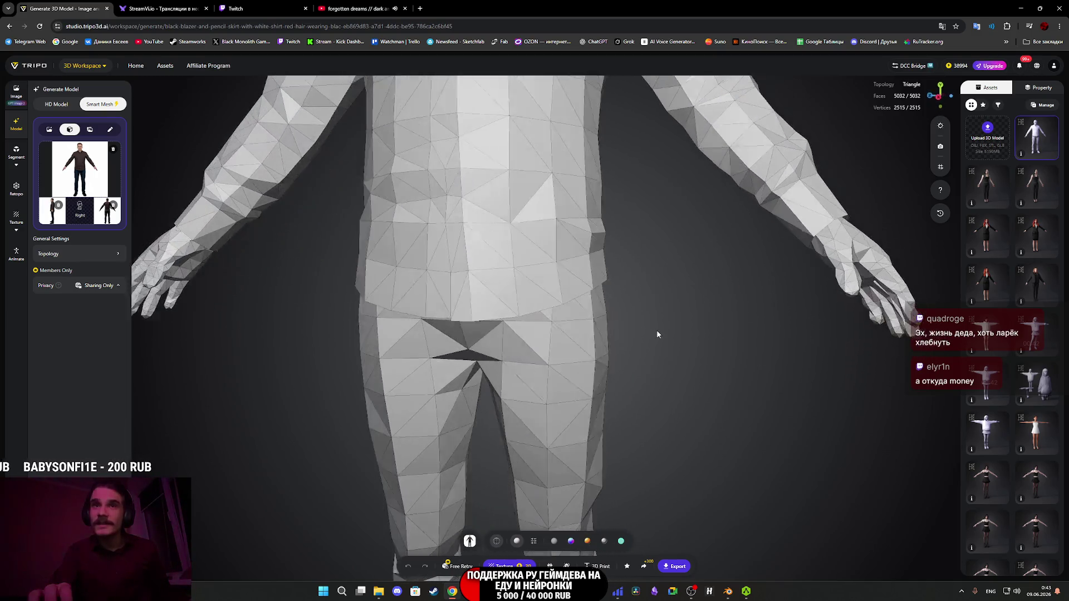
{"action": "scroll", "coordinate": [532, 364], "scroll_direction": "up", "scroll_amount": 4}
{"action": "mouse_move", "coordinate": [532, 364]}
{"action": "left_mouse_down"}
{"action": "mouse_move", "coordinate": [539, 282]}
{"action": "mouse_move", "coordinate": [390, 301]}
{"action": "left_mouse_up"}
{"action": "scroll", "coordinate": [678, 505], "scroll_direction": "up", "scroll_amount": 2}
{"action": "mouse_move", "coordinate": [678, 505]}
{"action": "left_mouse_down"}
{"action": "mouse_move", "coordinate": [628, 410]}
{"action": "mouse_move", "coordinate": [609, 267]}
{"action": "mouse_move", "coordinate": [640, 210]}
{"action": "left_mouse_up"}
{"action": "scroll", "coordinate": [717, 203], "scroll_direction": "down", "scroll_amount": 3}
{"action": "mouse_move", "coordinate": [718, 203]}
{"action": "left_mouse_down"}
{"action": "mouse_move", "coordinate": [777, 256]}
{"action": "mouse_move", "coordinate": [509, 310]}
{"action": "mouse_move", "coordinate": [435, 374]}
{"action": "mouse_move", "coordinate": [479, 384]}
{"action": "mouse_move", "coordinate": [485, 444]}
{"action": "left_mouse_up"}
{"action": "scroll", "coordinate": [426, 380], "scroll_direction": "up", "scroll_amount": 2}
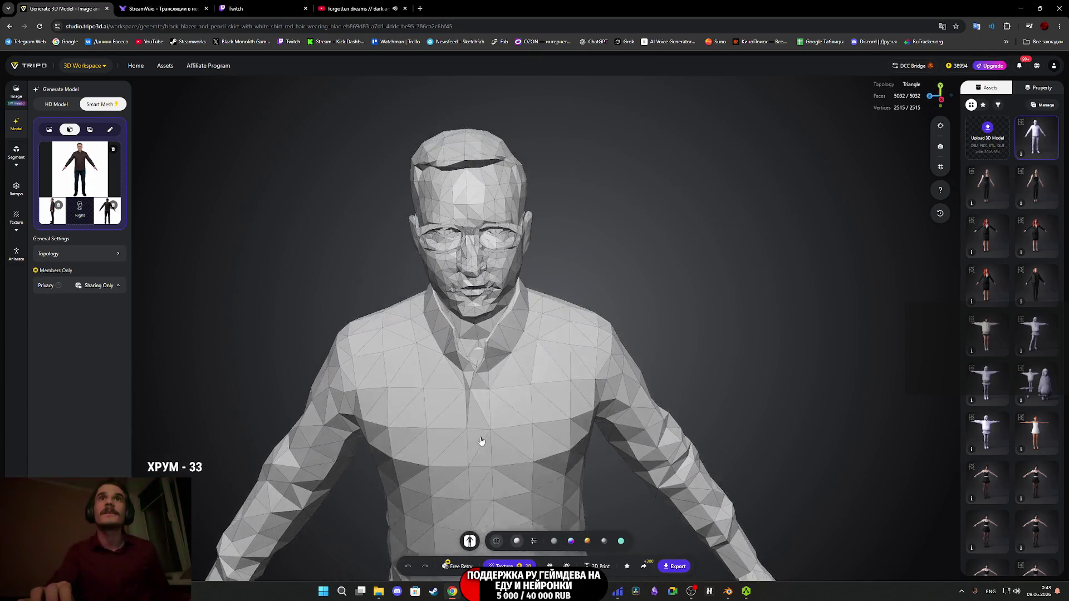
{"action": "scroll", "coordinate": [450, 351], "scroll_direction": "up", "scroll_amount": 3}
{"action": "mouse_move", "coordinate": [450, 351]}
{"action": "left_mouse_down"}
{"action": "mouse_move", "coordinate": [369, 356]}
{"action": "mouse_move", "coordinate": [482, 360]}
{"action": "mouse_move", "coordinate": [593, 346]}
{"action": "mouse_move", "coordinate": [508, 353]}
{"action": "left_mouse_up"}
{"action": "scroll", "coordinate": [482, 360], "scroll_direction": "down", "scroll_amount": 3}
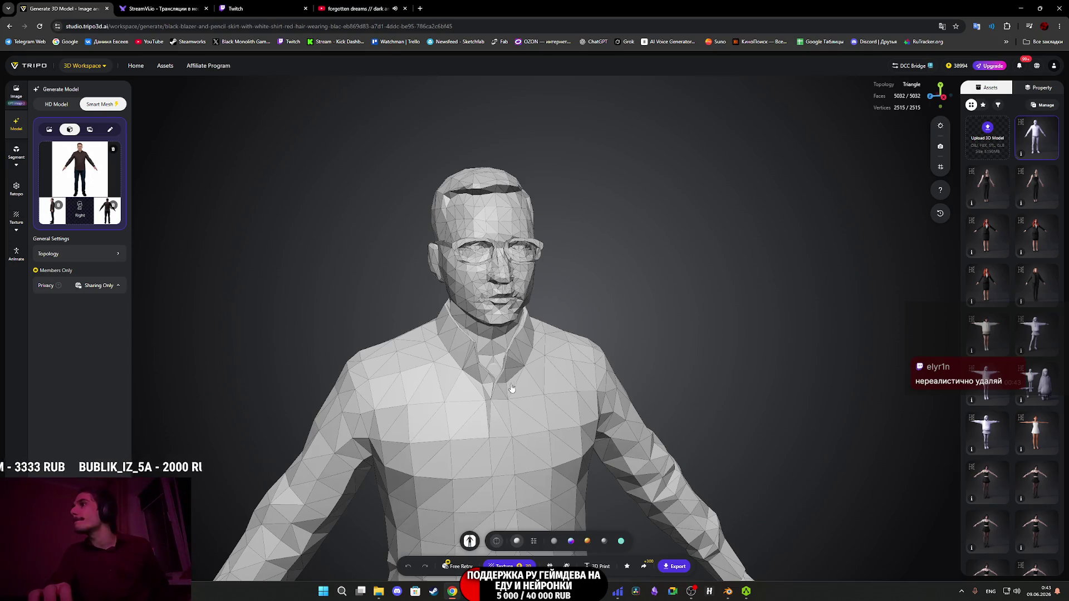
{"action": "mouse_move", "coordinate": [512, 405]}
{"action": "left_mouse_down"}
{"action": "mouse_move", "coordinate": [479, 316]}
{"action": "mouse_move", "coordinate": [399, 310]}
{"action": "mouse_move", "coordinate": [582, 331]}
{"action": "mouse_move", "coordinate": [496, 394]}
{"action": "mouse_move", "coordinate": [518, 291]}
{"action": "mouse_move", "coordinate": [390, 323]}
{"action": "mouse_move", "coordinate": [429, 334]}
{"action": "mouse_move", "coordinate": [407, 324]}
{"action": "mouse_move", "coordinate": [323, 336]}
{"action": "left_mouse_up"}
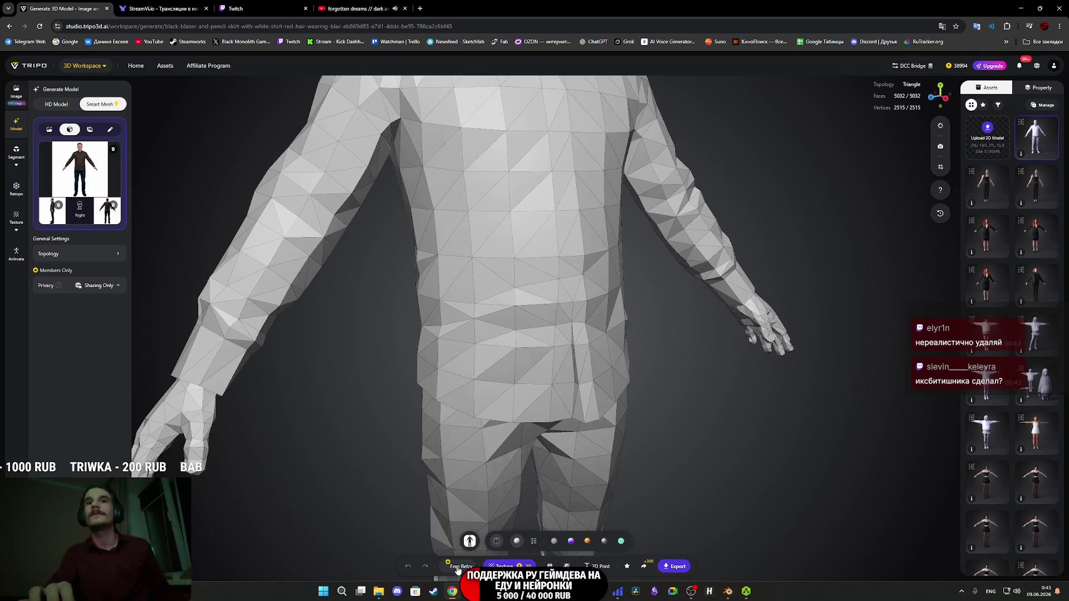
- Regenerate the man's mesh with Free Retry, producing 5022 faces and 2504 vertices
{"action": "left_click", "coordinate": [470, 546]}
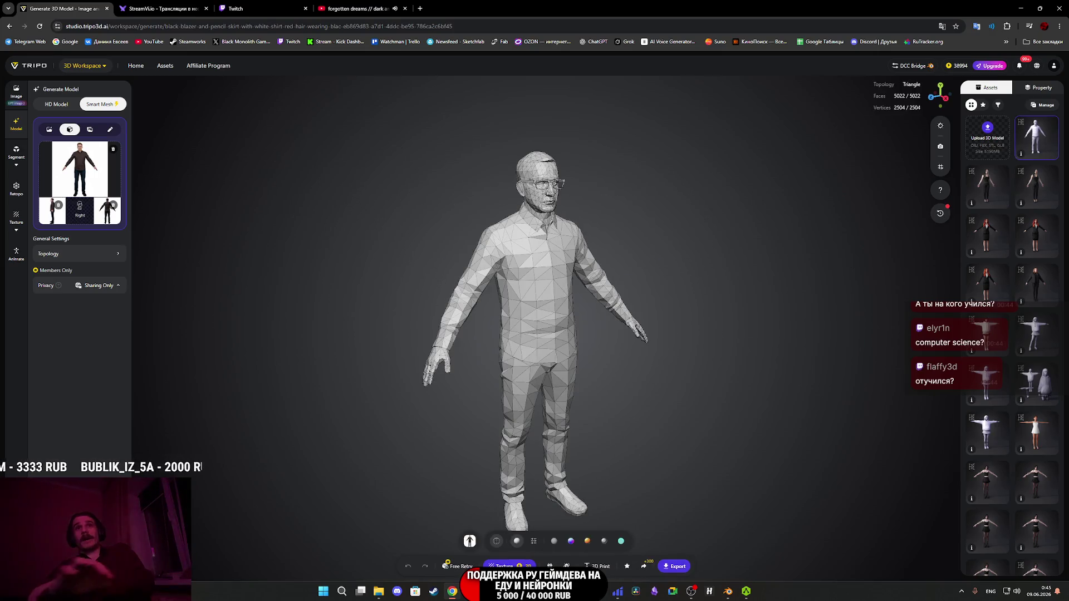
{"action": "left_click_drag", "start_coordinate": [584, 348], "coordinate": [533, 362]}
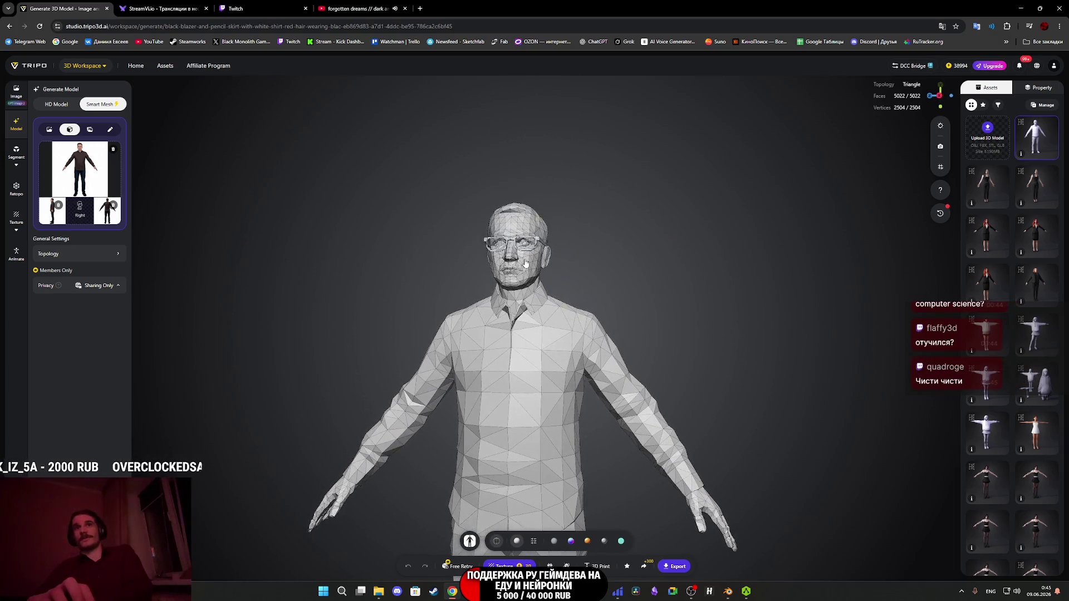
{"action": "scroll", "coordinate": [573, 392], "scroll_direction": "up", "scroll_amount": 5}
{"action": "mouse_move", "coordinate": [574, 392]}
{"action": "left_mouse_down"}
{"action": "mouse_move", "coordinate": [655, 427]}
{"action": "mouse_move", "coordinate": [553, 334]}
{"action": "mouse_move", "coordinate": [439, 143]}
{"action": "mouse_move", "coordinate": [506, 281]}
{"action": "mouse_move", "coordinate": [426, 290]}
{"action": "mouse_move", "coordinate": [380, 233]}
{"action": "mouse_move", "coordinate": [463, 195]}
{"action": "mouse_move", "coordinate": [460, 186]}
{"action": "mouse_move", "coordinate": [769, 454]}
{"action": "mouse_move", "coordinate": [554, 344]}
{"action": "mouse_move", "coordinate": [585, 413]}
{"action": "mouse_move", "coordinate": [642, 401]}
{"action": "mouse_move", "coordinate": [597, 375]}
{"action": "mouse_move", "coordinate": [554, 380]}
{"action": "mouse_move", "coordinate": [673, 391]}
{"action": "mouse_move", "coordinate": [711, 369]}
{"action": "mouse_move", "coordinate": [552, 306]}
{"action": "mouse_move", "coordinate": [594, 299]}
{"action": "mouse_move", "coordinate": [579, 287]}
{"action": "mouse_move", "coordinate": [366, 283]}
{"action": "mouse_move", "coordinate": [550, 279]}
{"action": "mouse_move", "coordinate": [473, 262]}
{"action": "mouse_move", "coordinate": [574, 285]}
{"action": "left_mouse_up"}
{"action": "scroll", "coordinate": [596, 296], "scroll_direction": "down", "scroll_amount": 5}
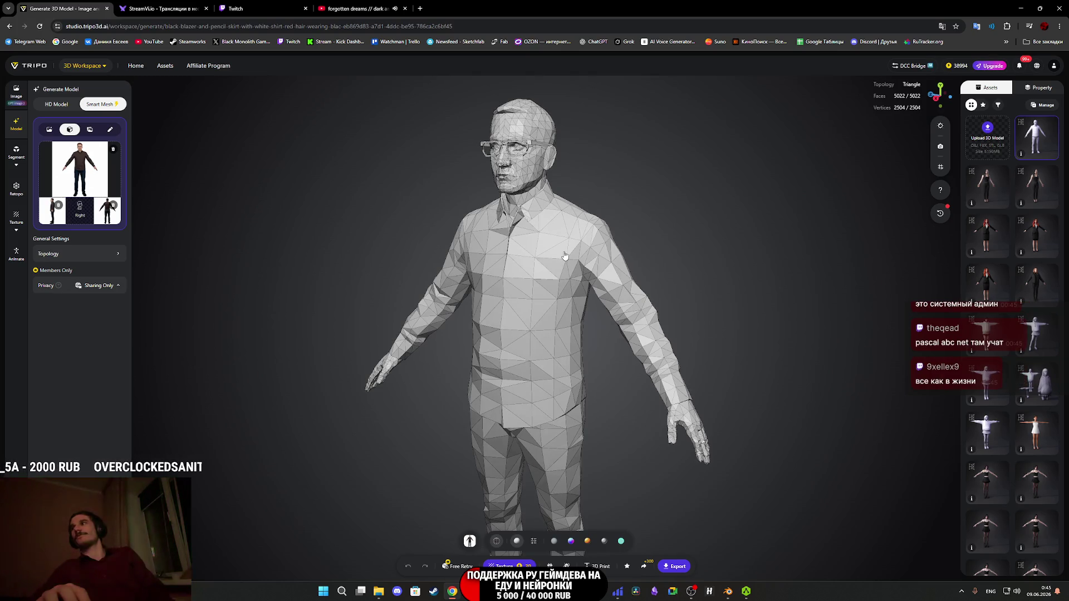
{"action": "mouse_move", "coordinate": [564, 255]}
{"action": "left_mouse_down"}
{"action": "mouse_move", "coordinate": [633, 258]}
{"action": "mouse_move", "coordinate": [577, 296]}
{"action": "mouse_move", "coordinate": [625, 279]}
{"action": "left_mouse_up"}
{"action": "scroll", "coordinate": [576, 296], "scroll_direction": "up", "scroll_amount": 8}
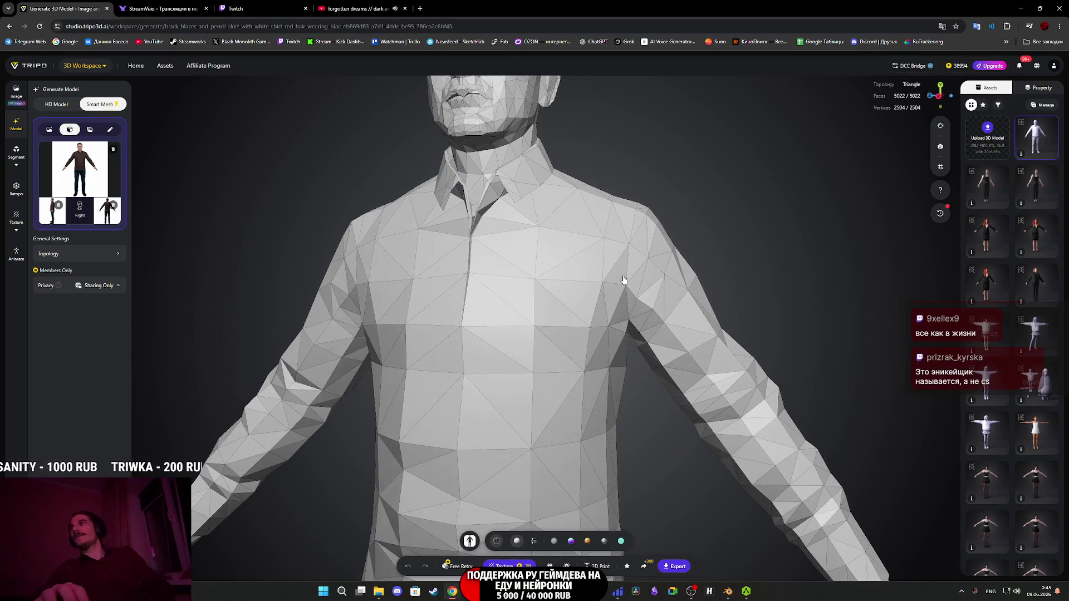